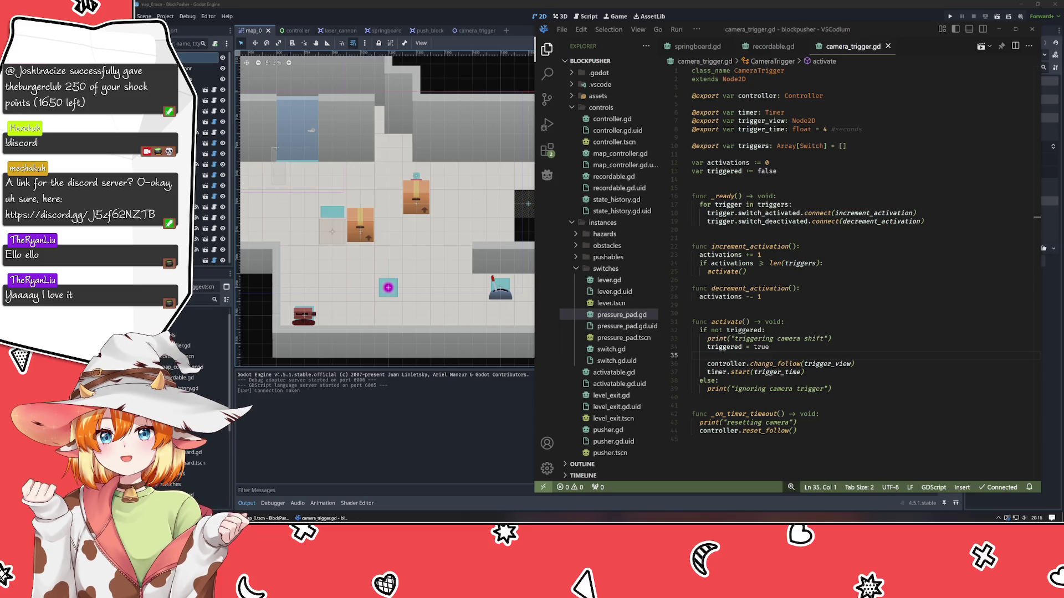
Return to the map_0 level editor, select the Map_0 root node and pan the view
left_click(277, 328)
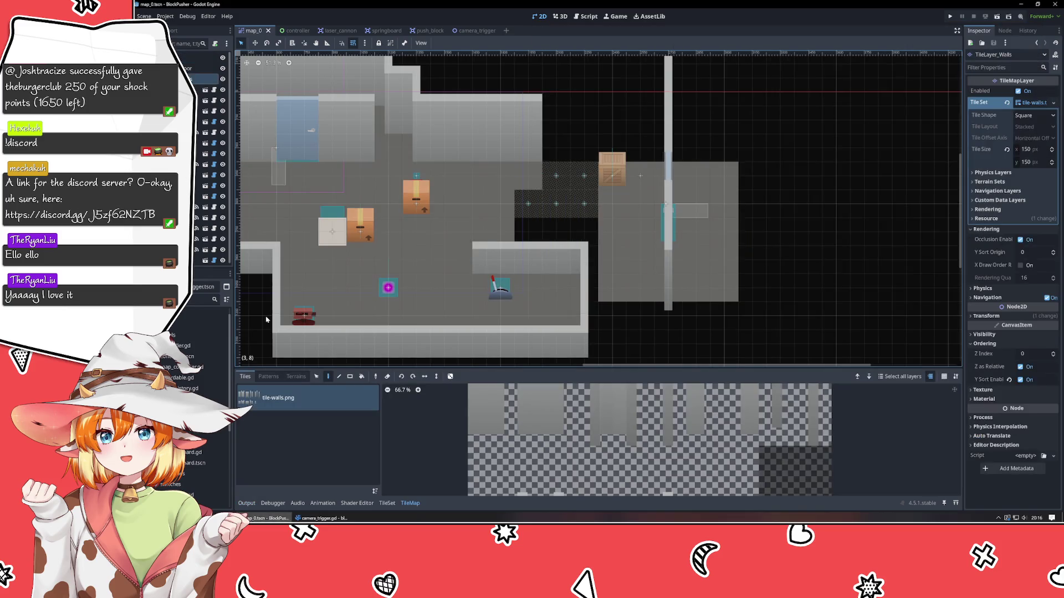
left_click(199, 57)
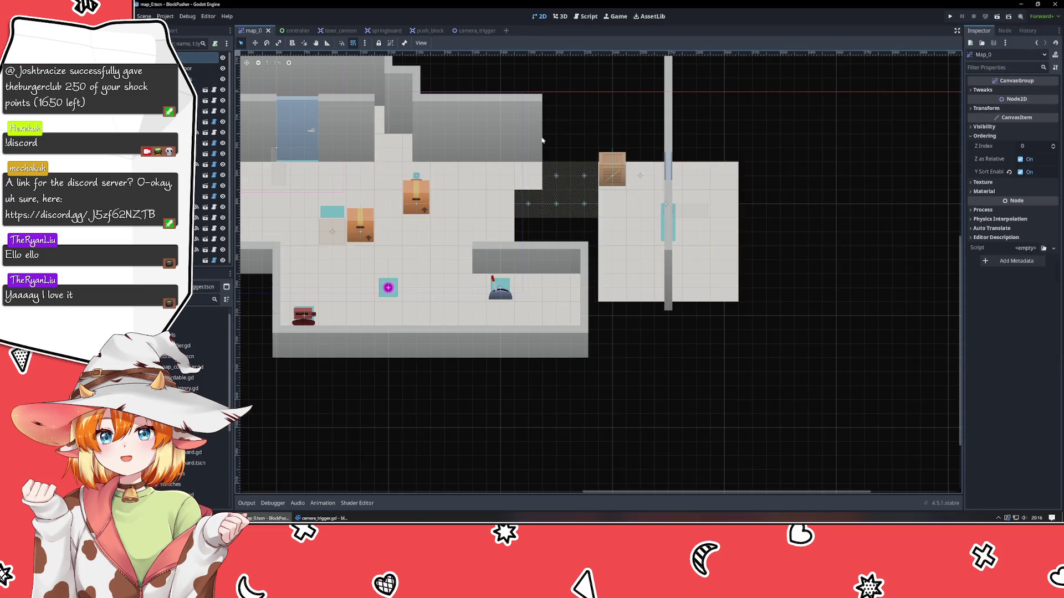
left_click_drag(513, 336, 603, 389)
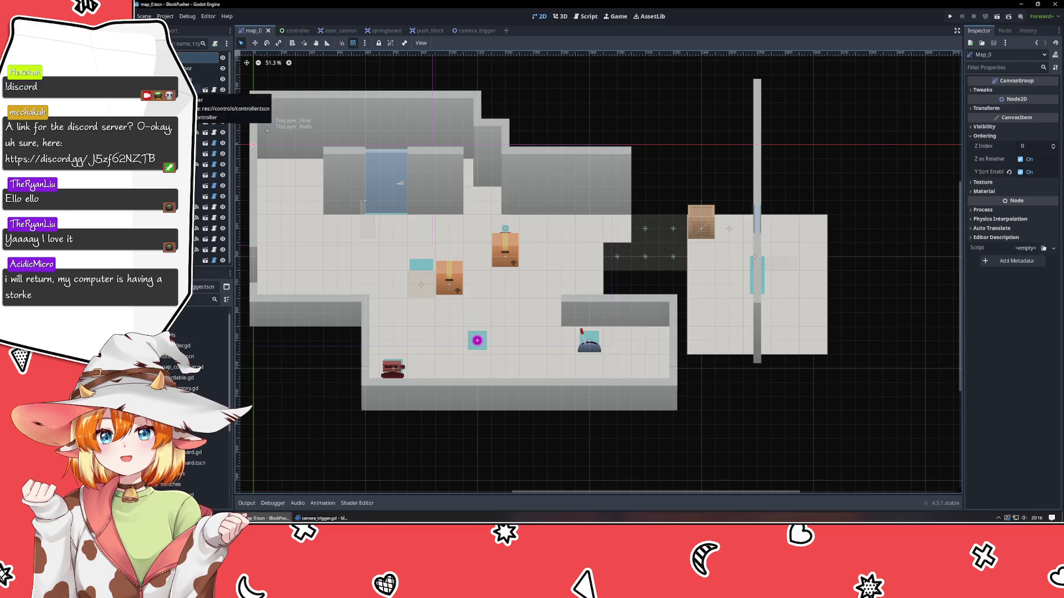
left_click(214, 89)
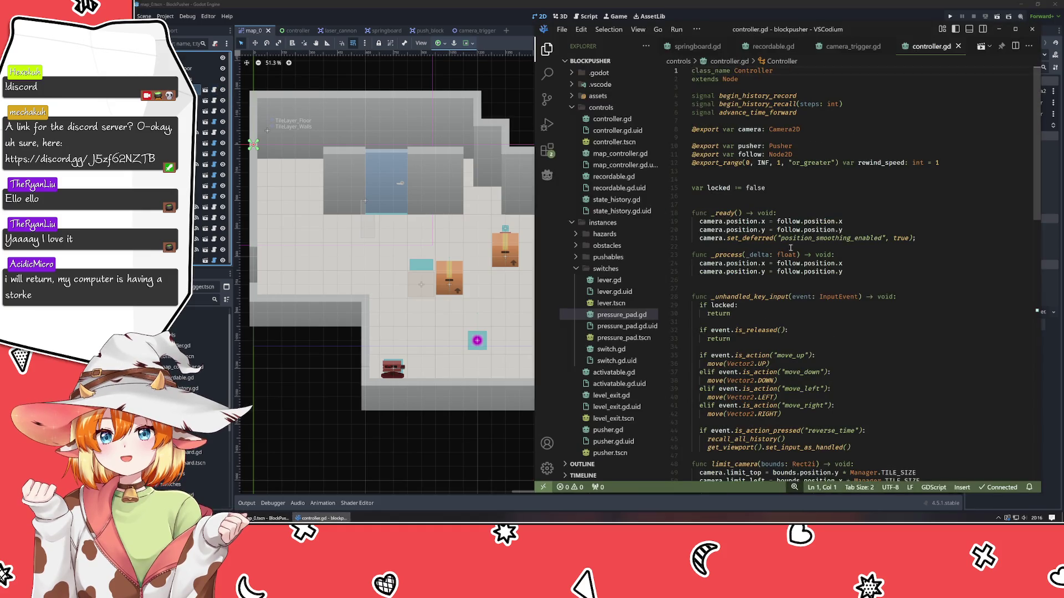
scroll(791, 247, "down", 9)
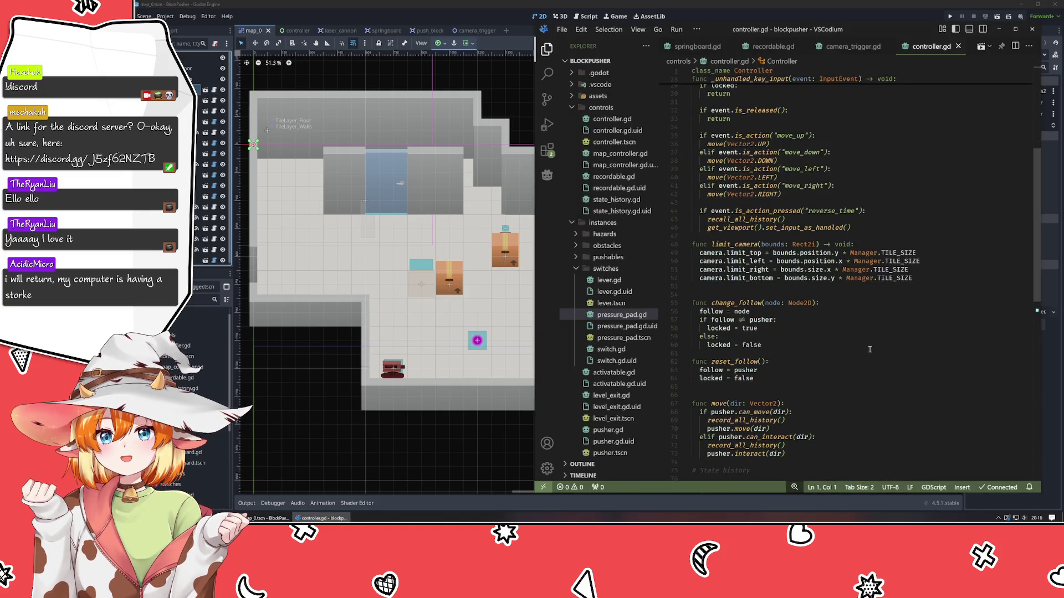
scroll(869, 349, "up", 3)
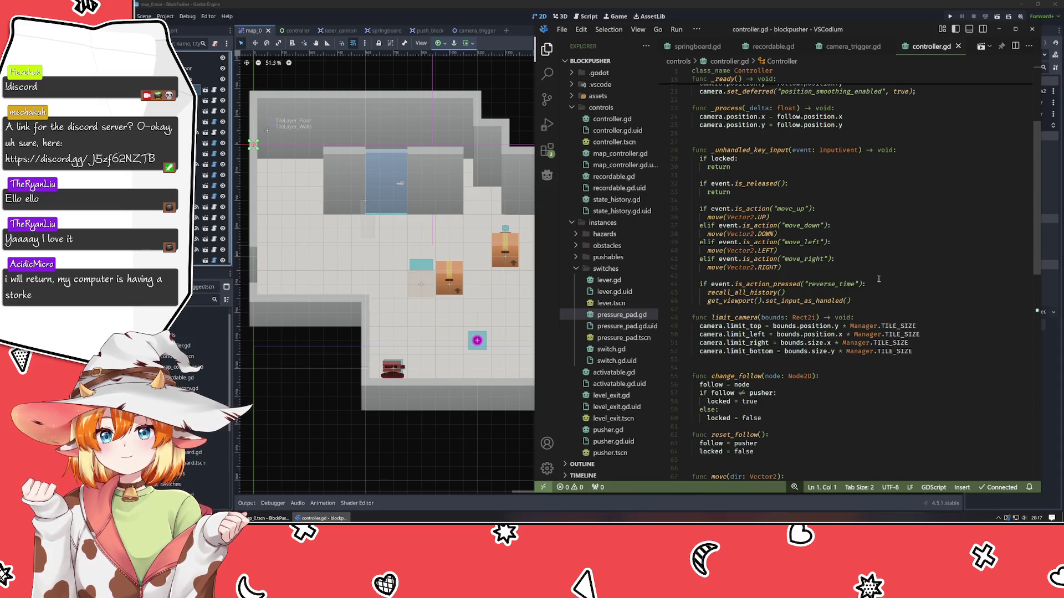
scroll(873, 270, "down", 8)
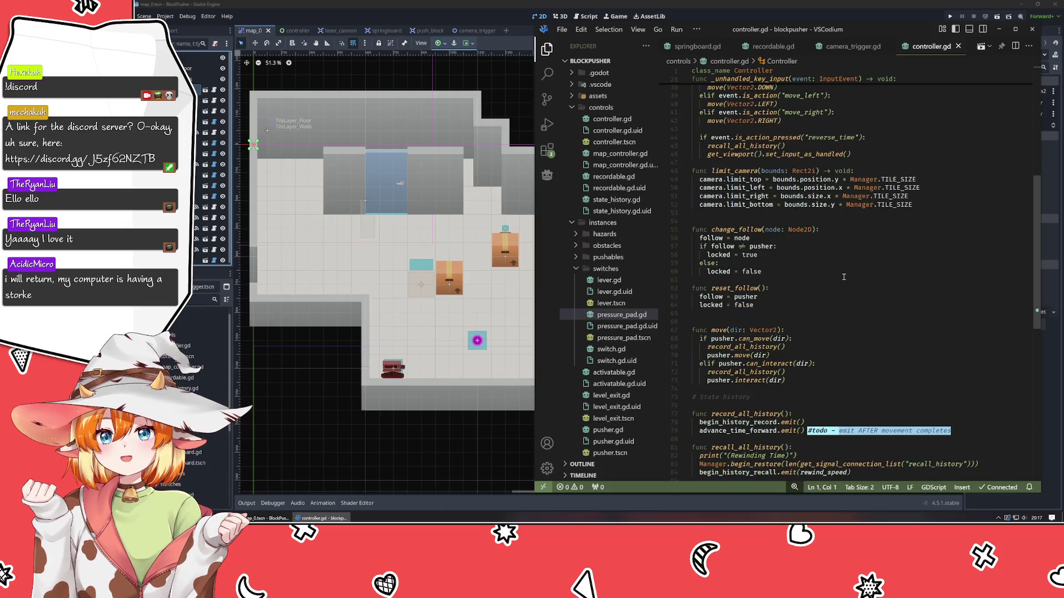
left_click(350, 459)
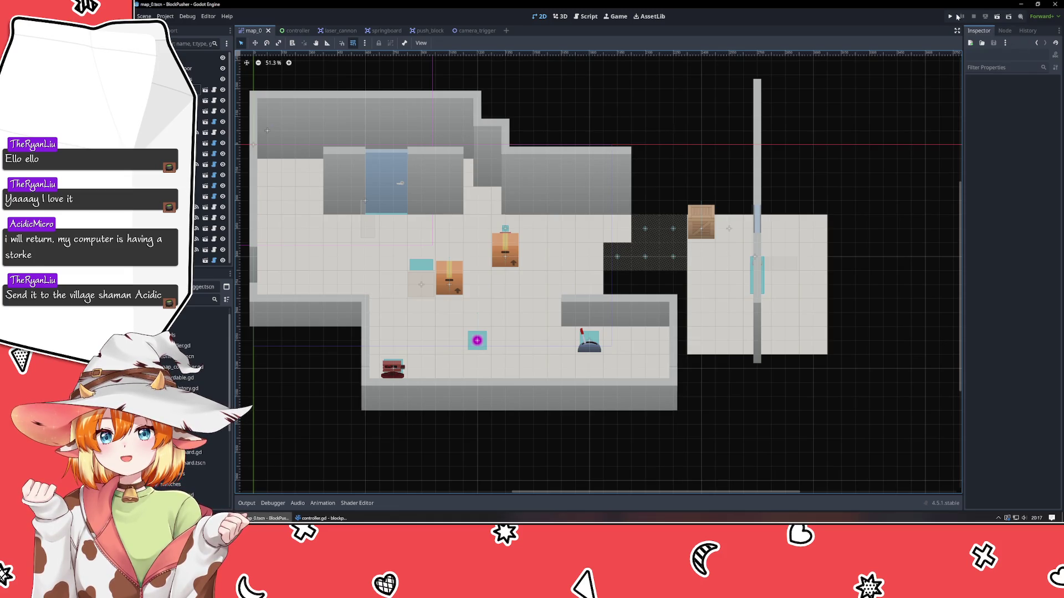
Run the game, move the orb right onto the camera trigger with Z rewinds, then stop it
left_click(949, 16)
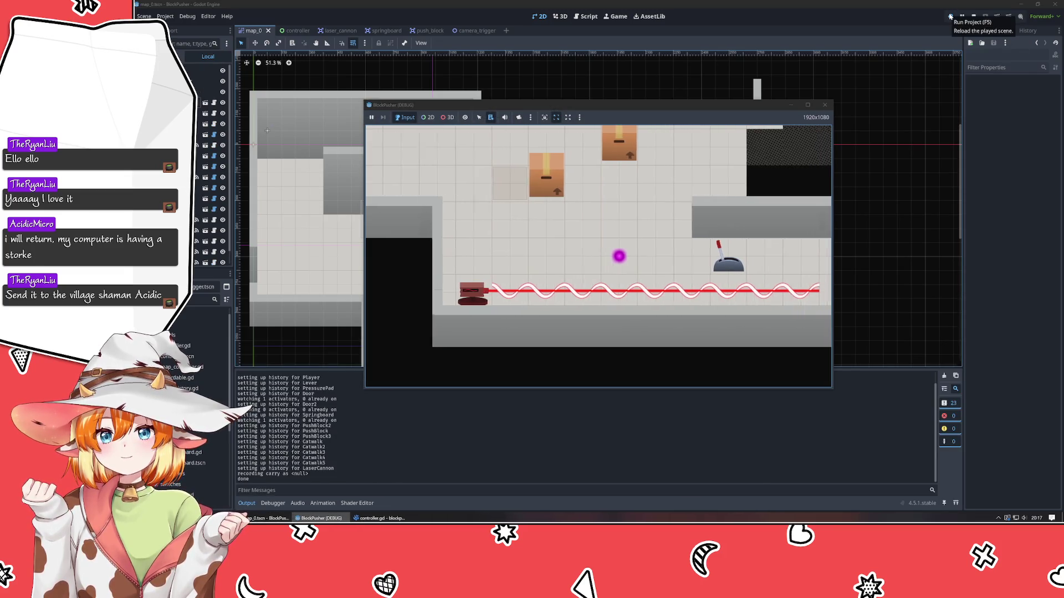
key("Right")
key("z")
key("Right")
key("z")
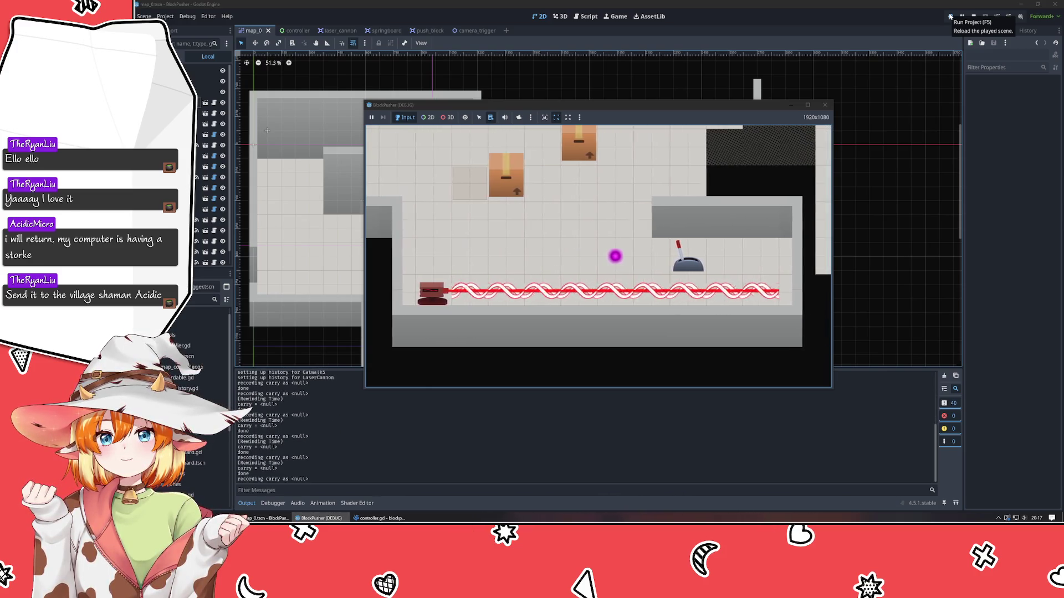
key("Right")
key("Right")
key("Right")
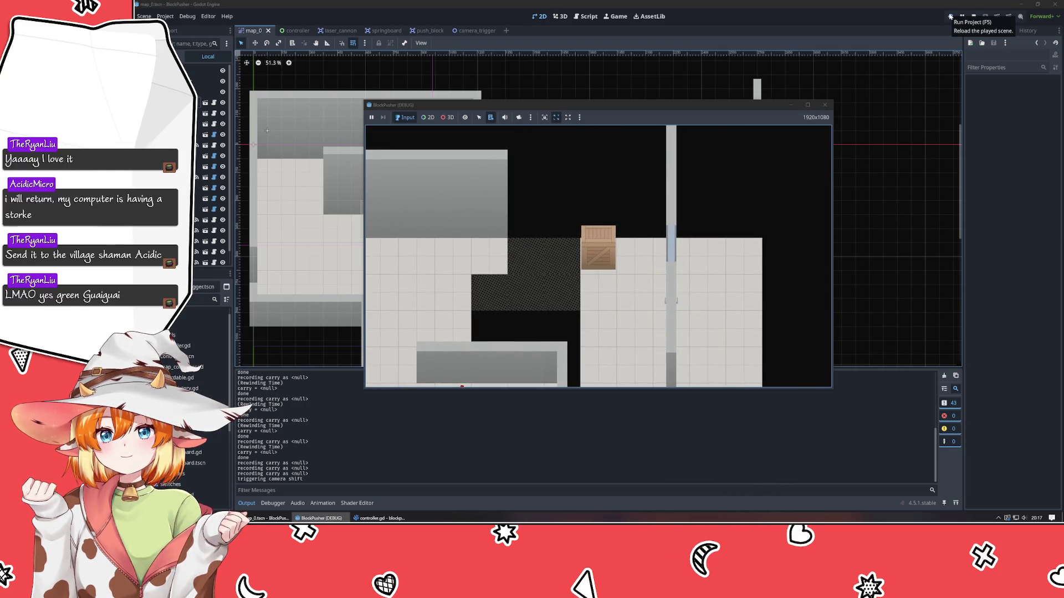
key("Left")
key("Up")
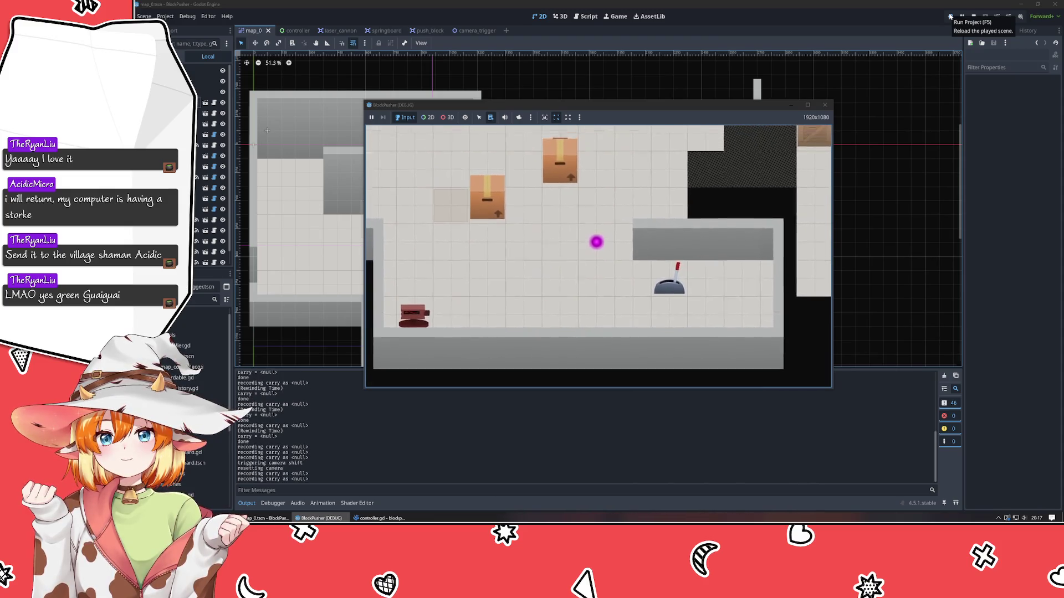
left_click(825, 105)
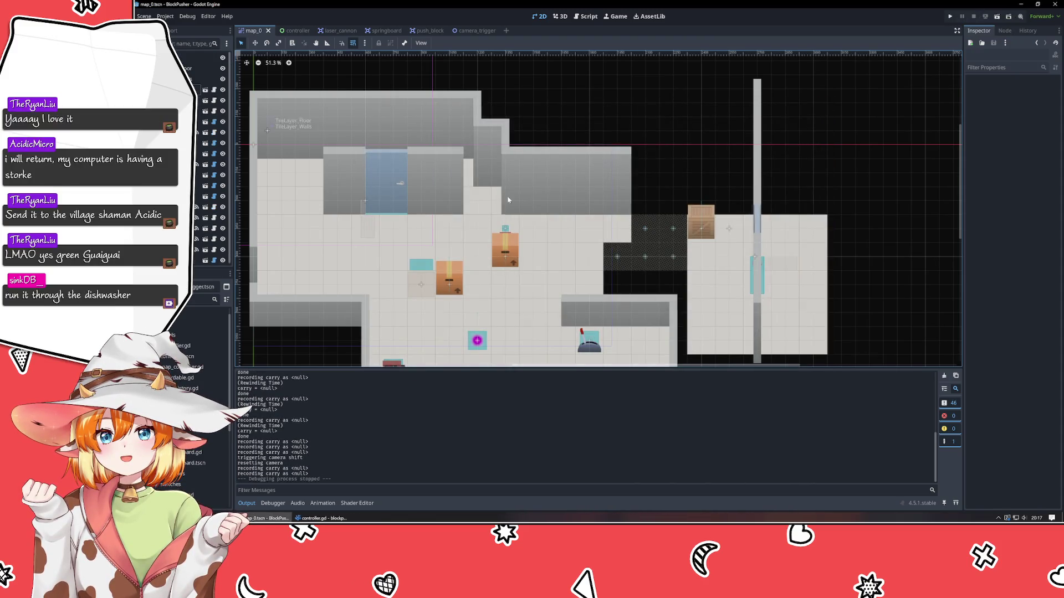
Select the CameraTrigger beside the crate to show its 4.0 trigger time and one-element Triggers list
left_click(729, 229)
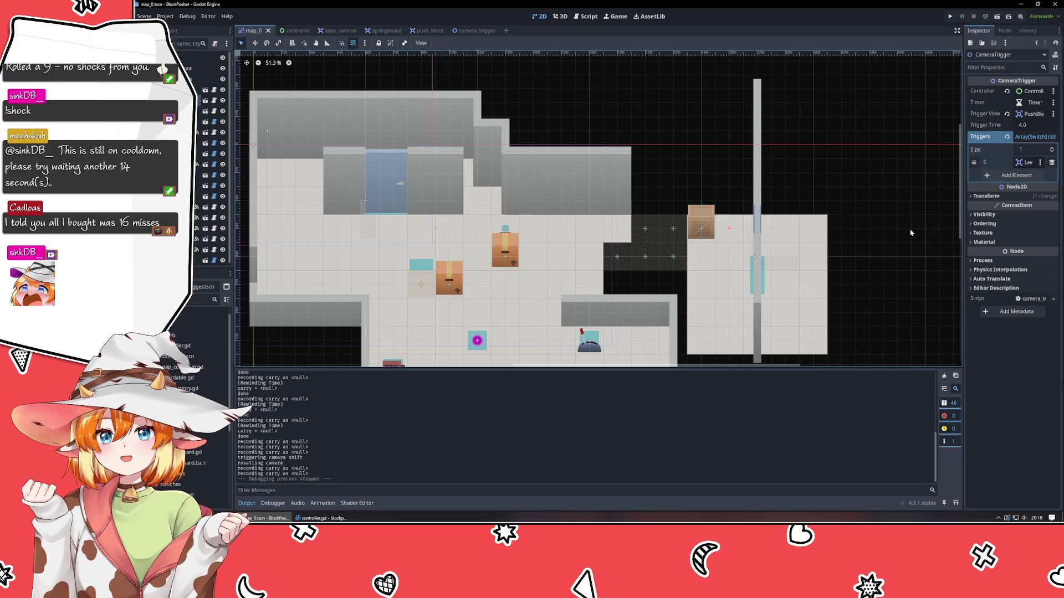
scroll(333, 325, "down", 3)
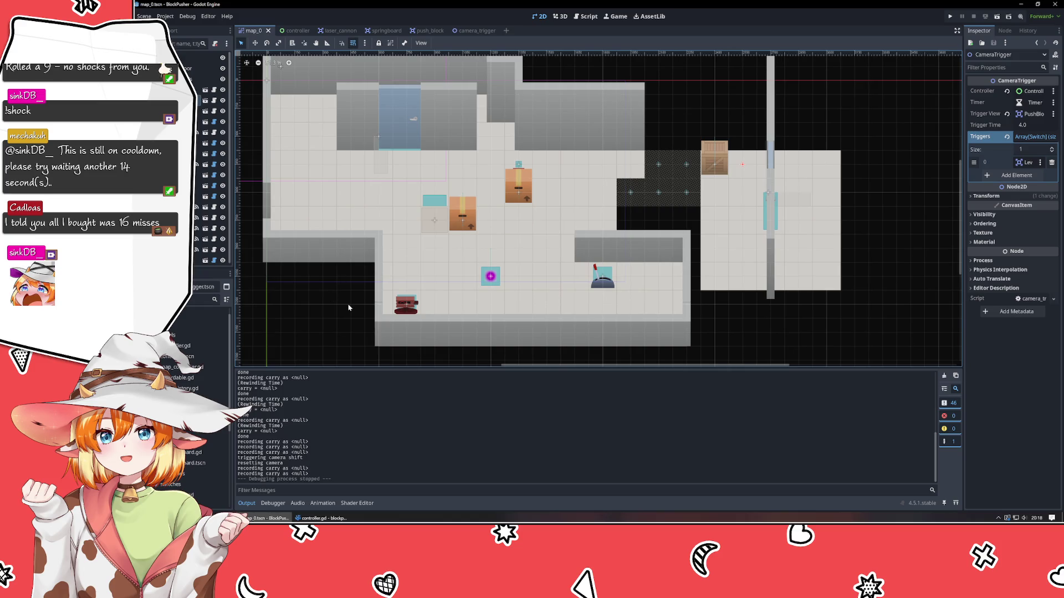
mouse_move(348, 308)
left_mouse_down()
mouse_move(401, 350)
mouse_move(488, 361)
mouse_move(412, 293)
left_mouse_up()
scroll(489, 355, "down", 3)
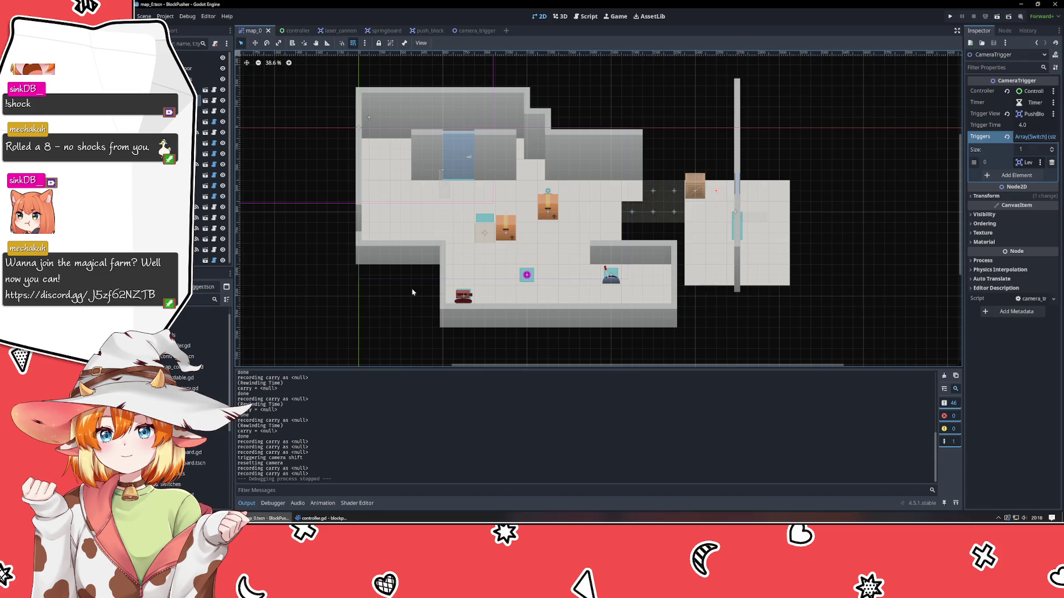
scroll(662, 200, "up", 2)
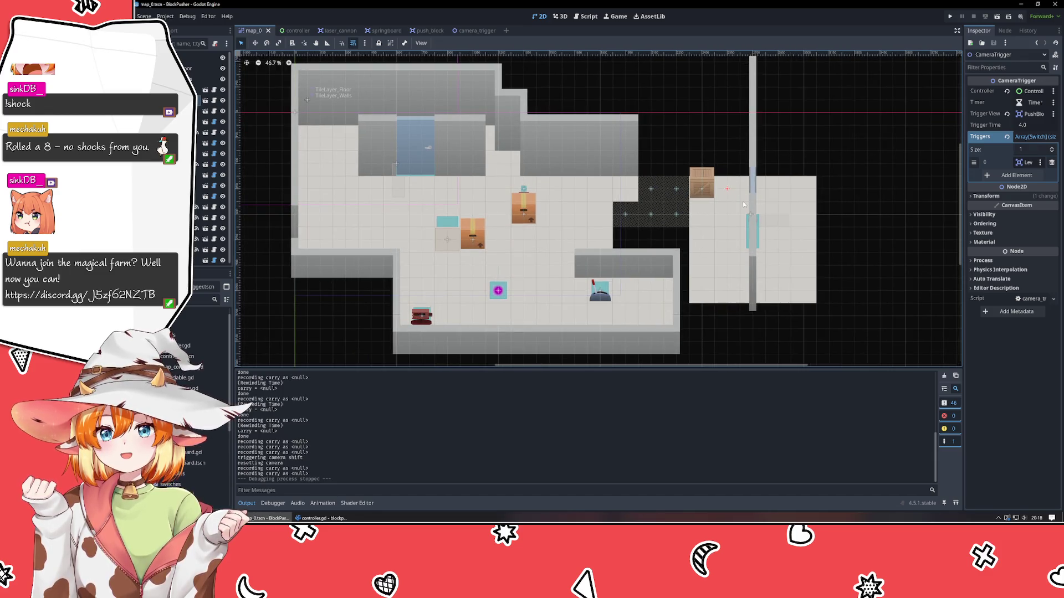
left_click(886, 215)
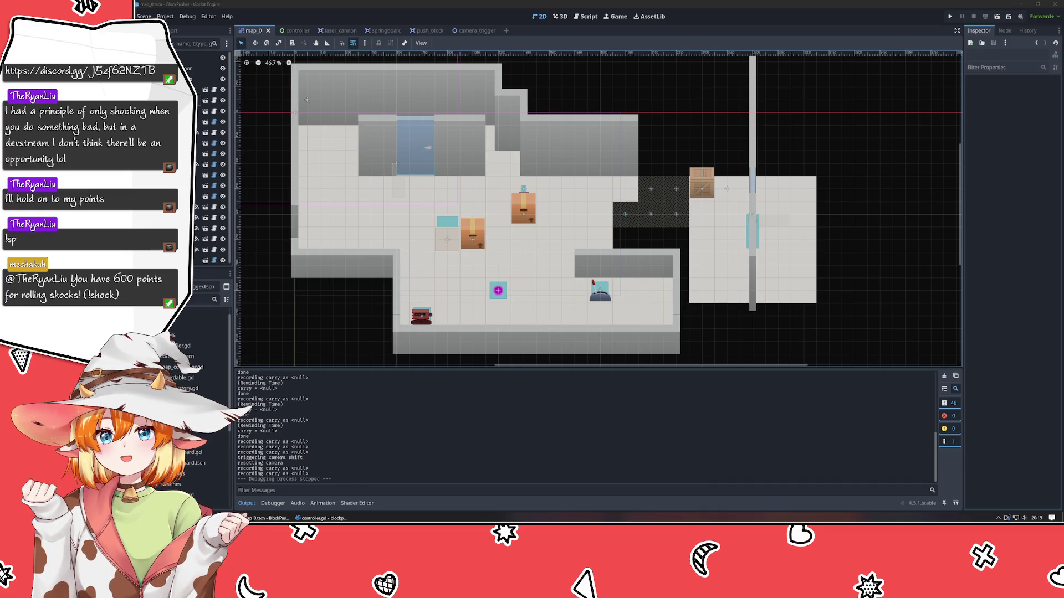
scroll(804, 320, "down", 3)
scroll(802, 322, "up", 3)
left_click_drag(800, 318, 811, 300)
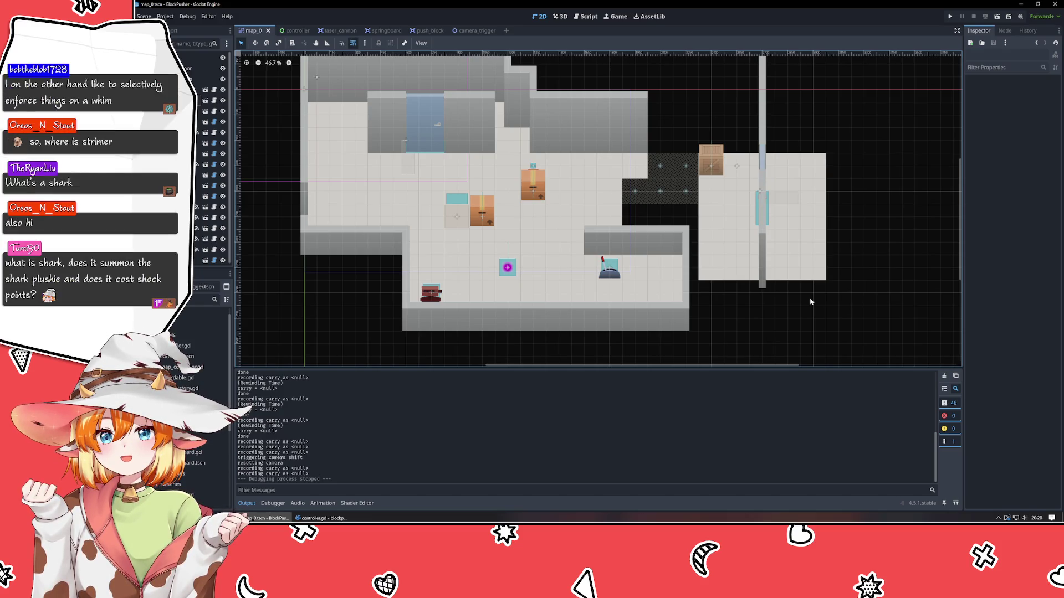
key("super+b")
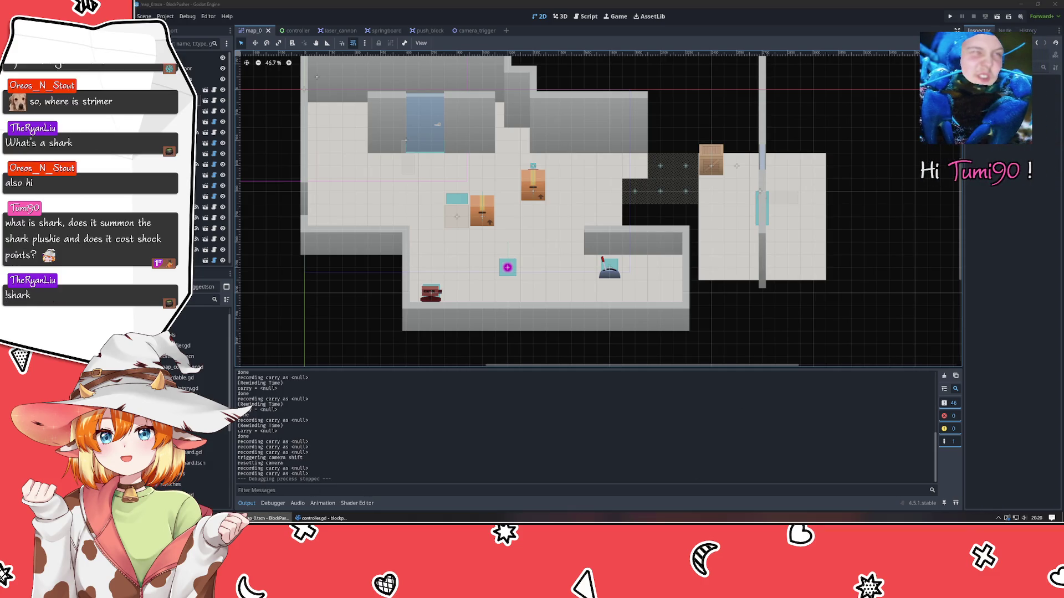
Search DuckDuckGo for 'shark' and browse the image results
type("shark")
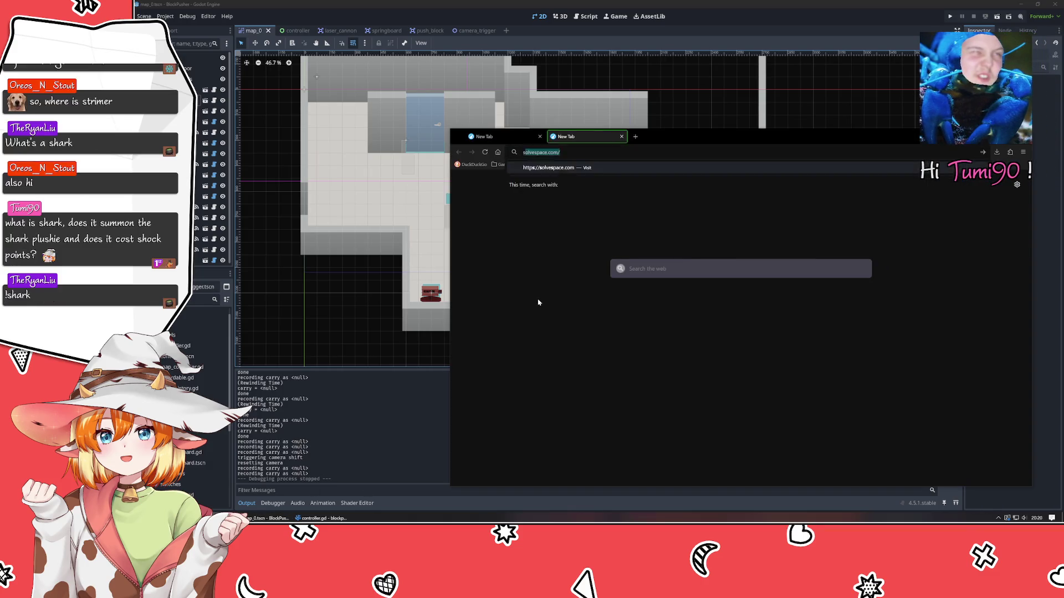
key("Return")
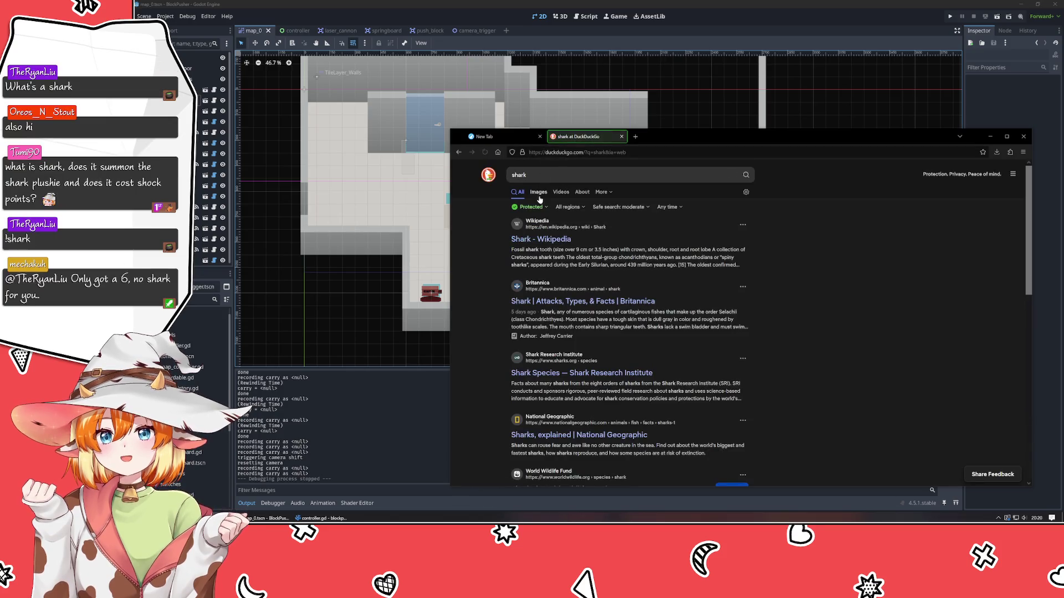
left_click(535, 194)
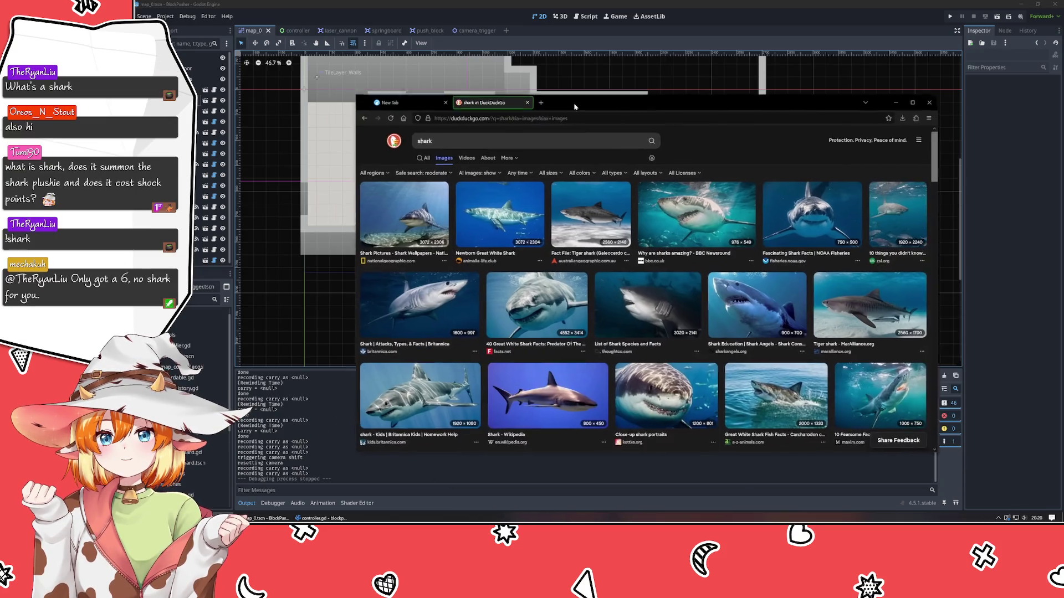
scroll(559, 224, "down", 3)
scroll(560, 225, "down", 5)
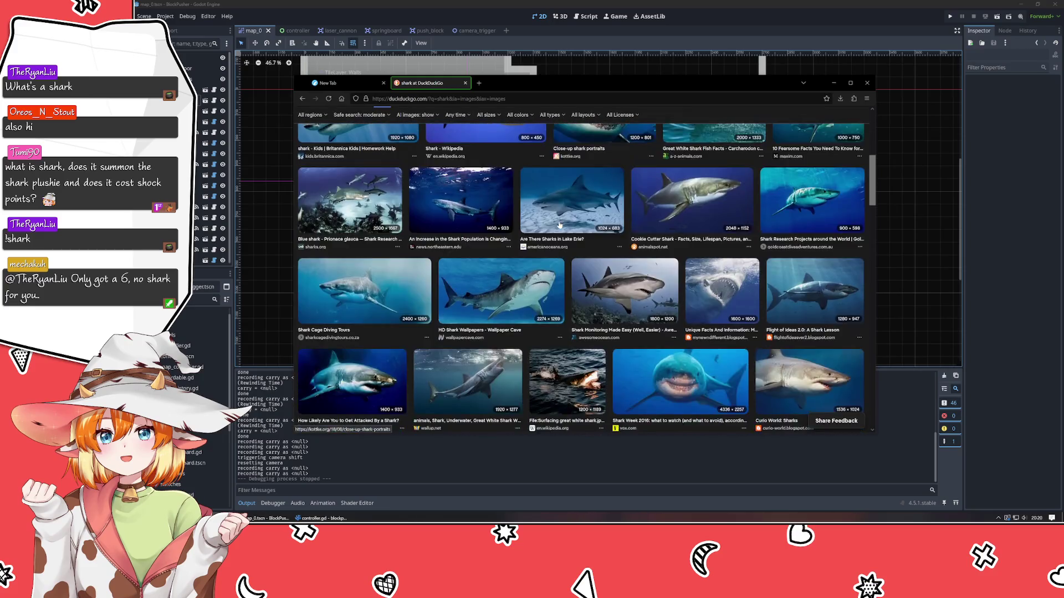
scroll(561, 224, "down", 2)
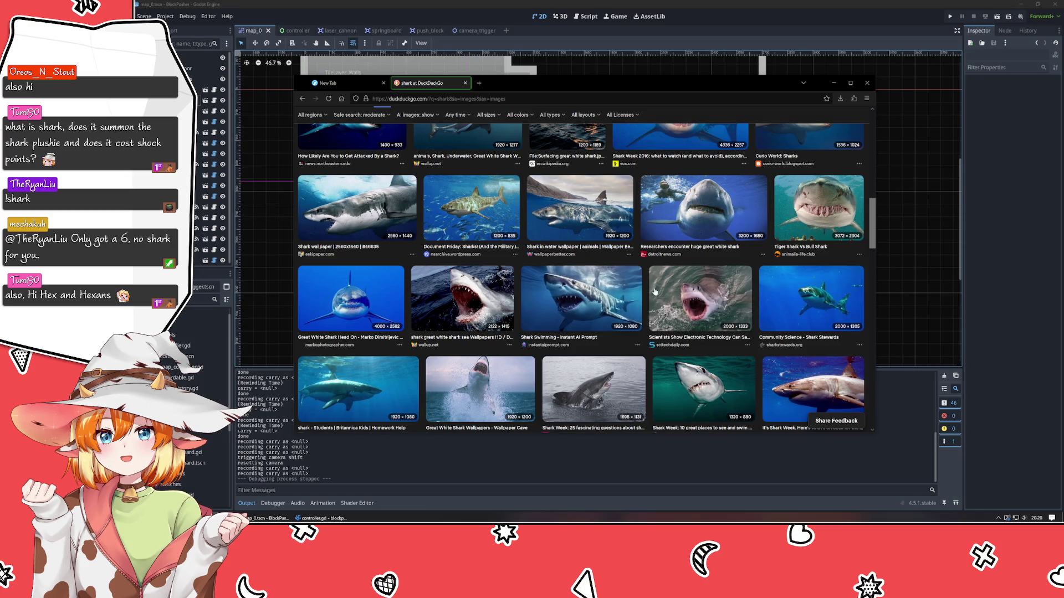
scroll(610, 283, "down", 5)
Search images for tiger shark, then change the query to bull shark
type("t")
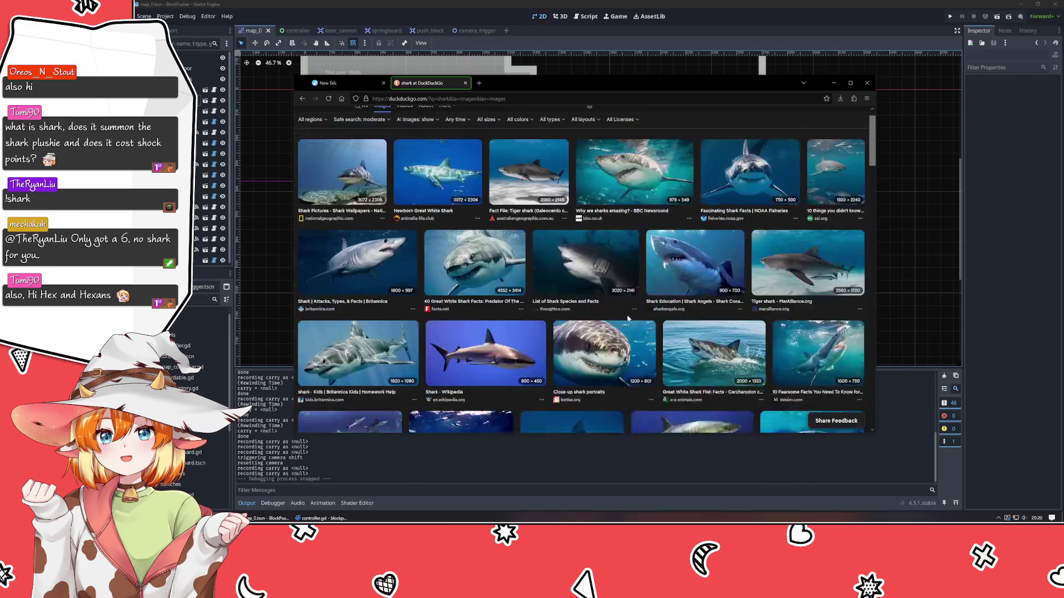
type("iger shark")
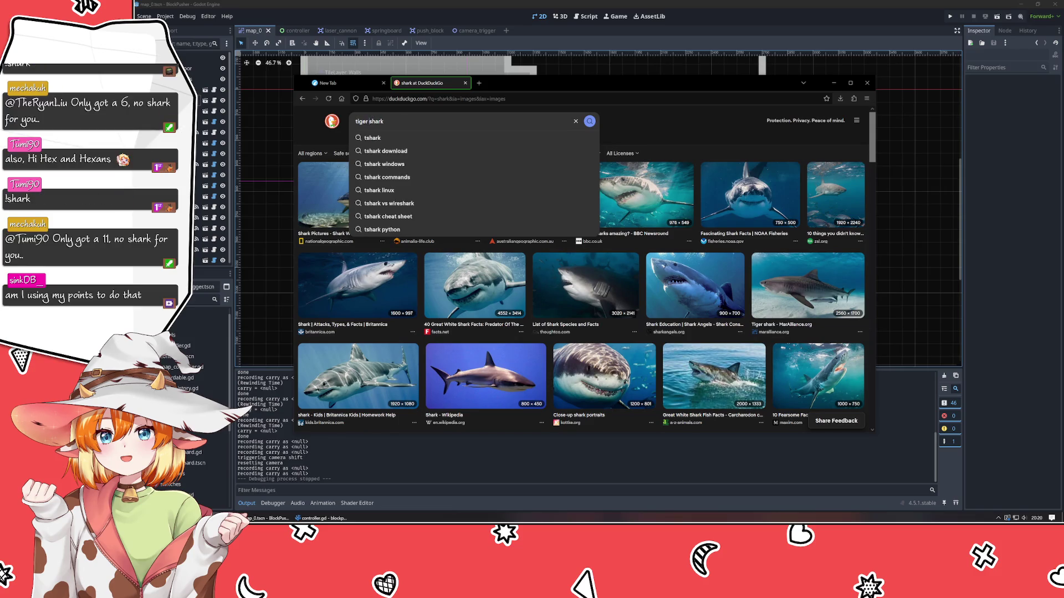
key("Return")
left_click(398, 119)
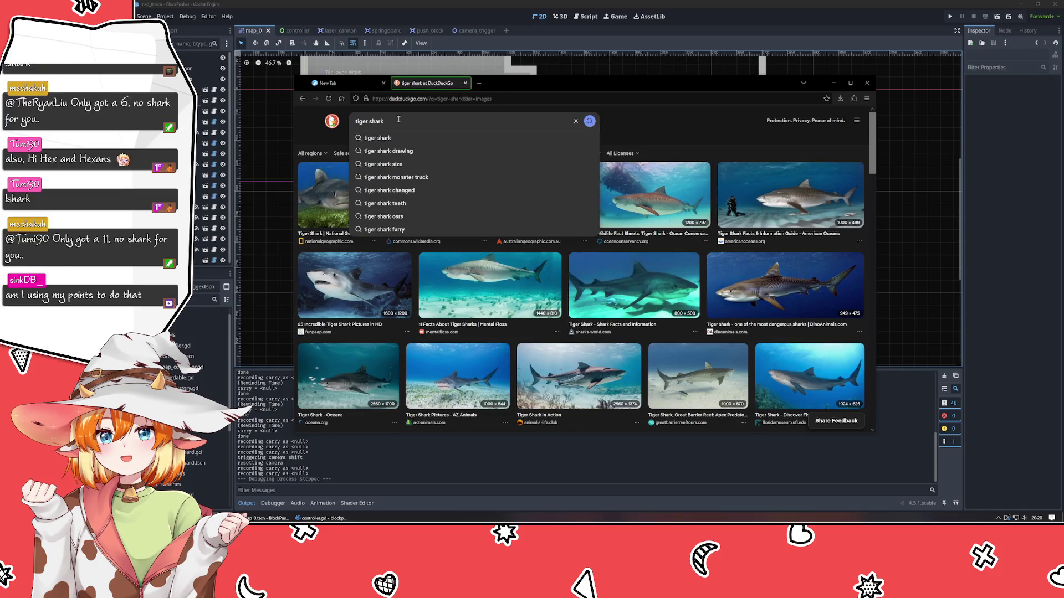
double_click(357, 121)
key("BackSpace")
type("ull")
key("Return")
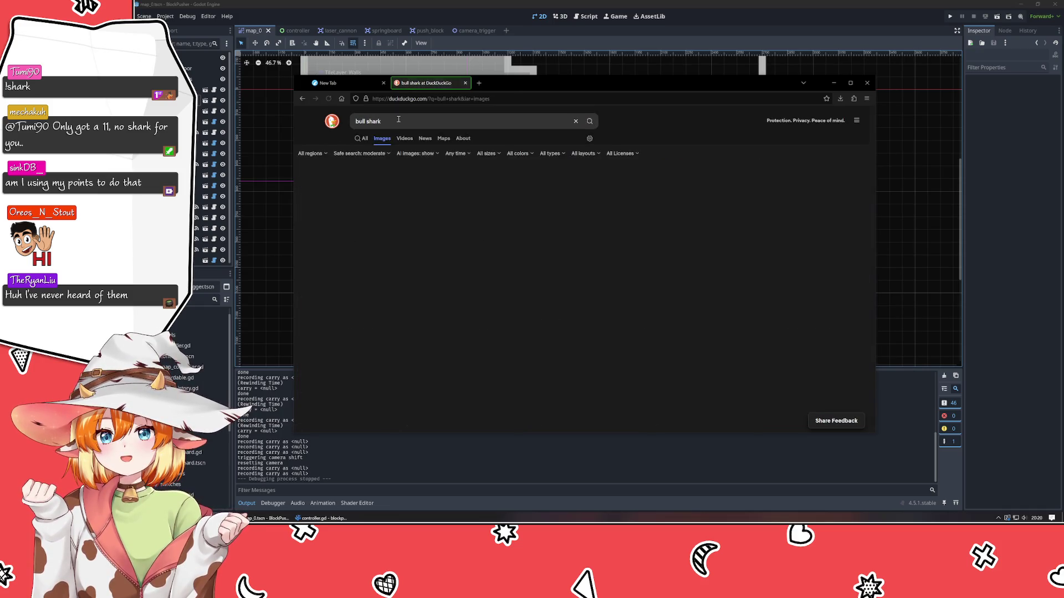
Change the image search query to 'hammerhead shark' and run it
left_click(365, 119)
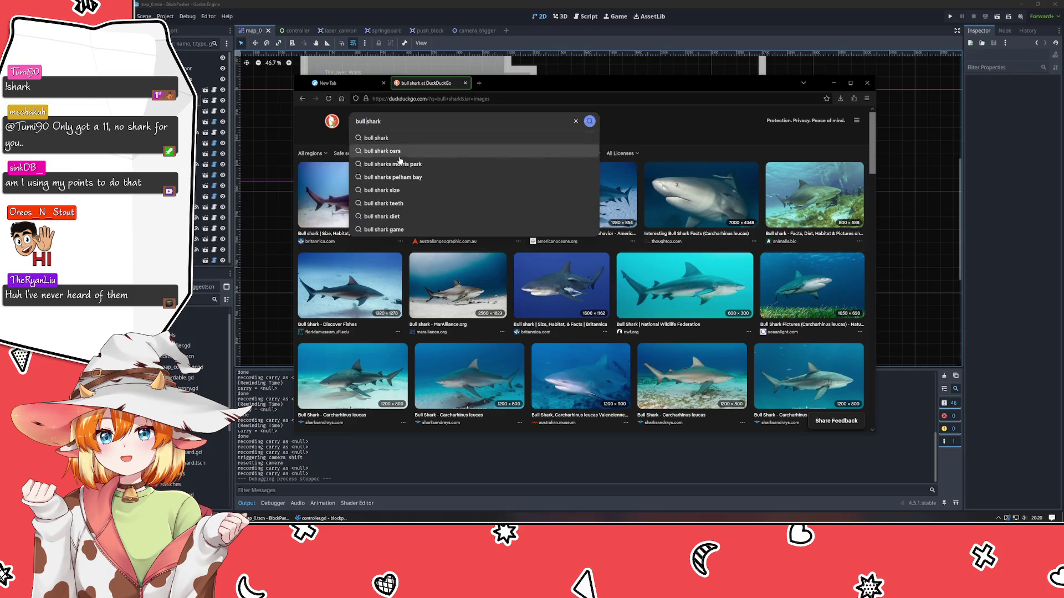
double_click(359, 121)
key("BackSpace")
type("hammer")
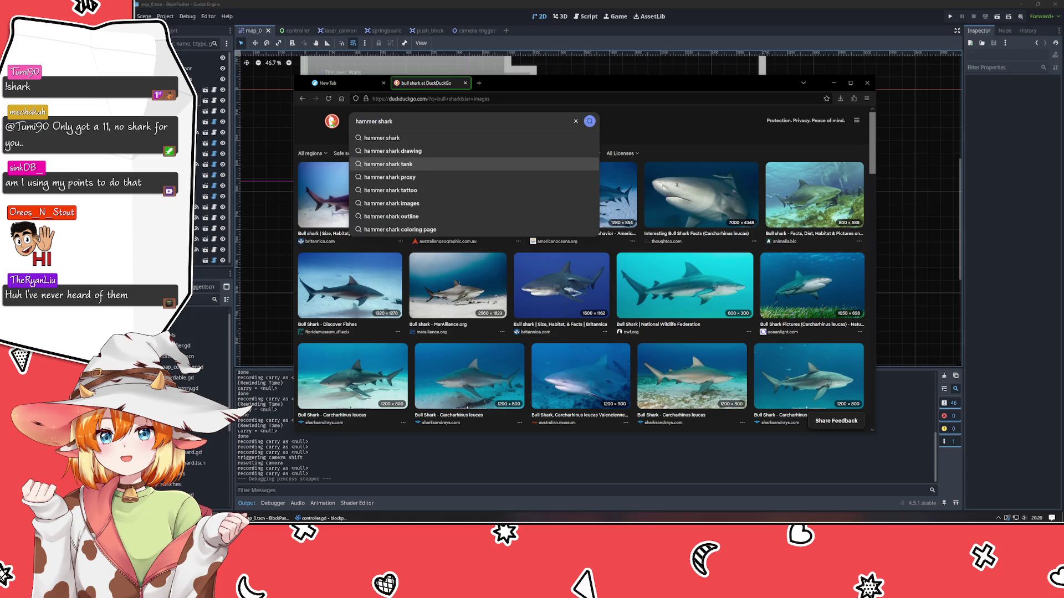
key("BackSpace")
type("head")
key("Return")
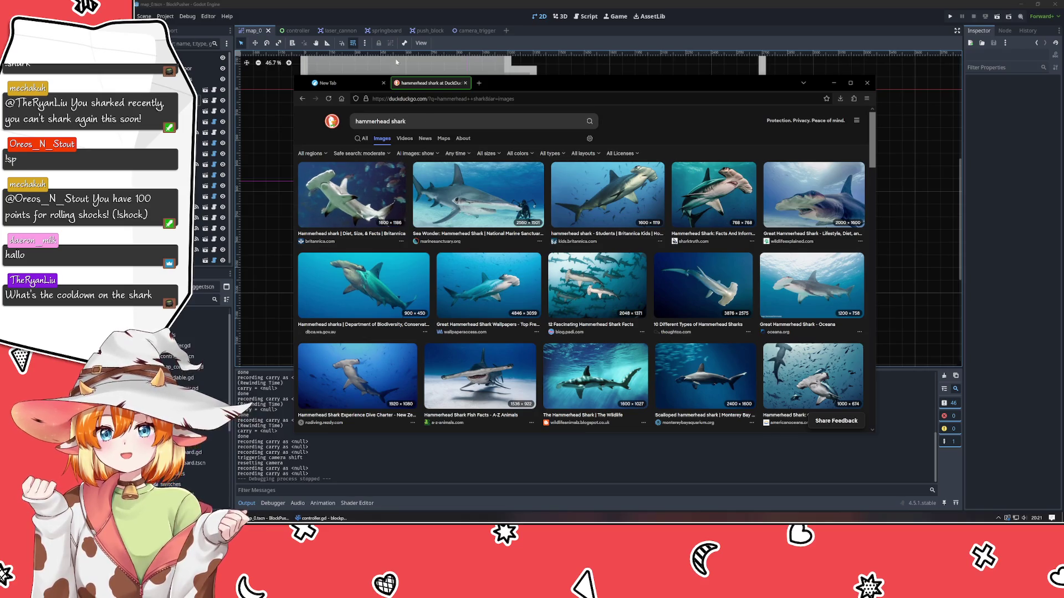
left_click(479, 83)
Search 'shark body tempterature ranges' and open the 'Are Sharks Cold Blooded?' article
type("shark")
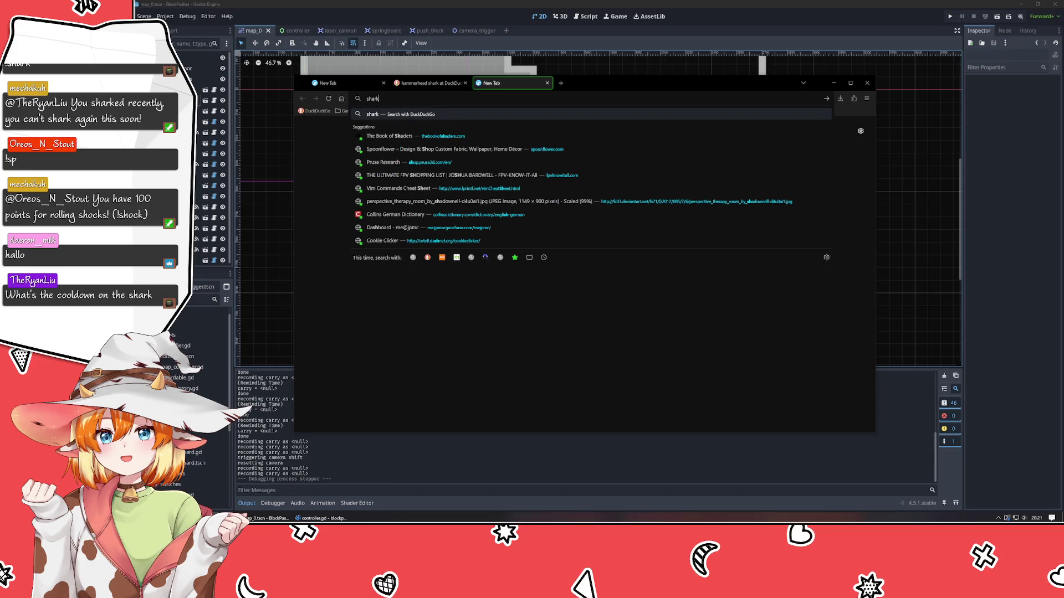
type(" body tempt")
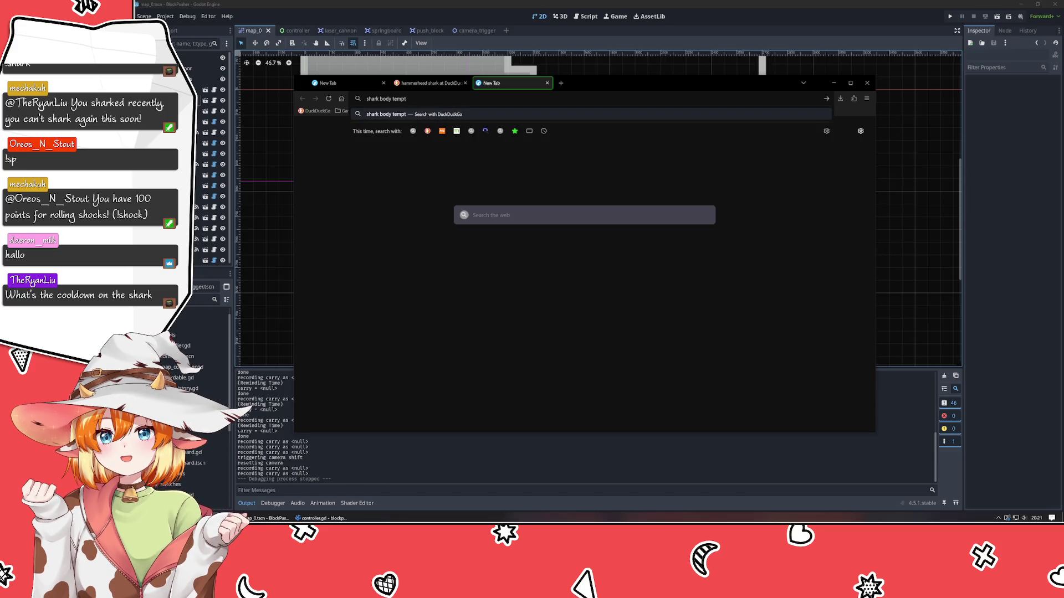
type("erature")
type(" ranges")
key("Return")
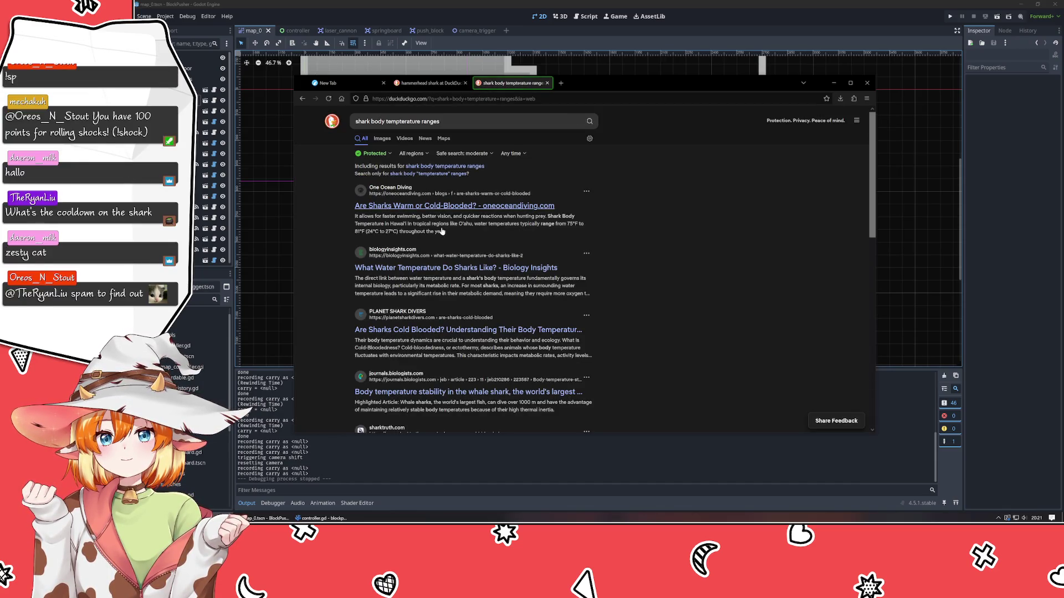
scroll(441, 231, "down", 1)
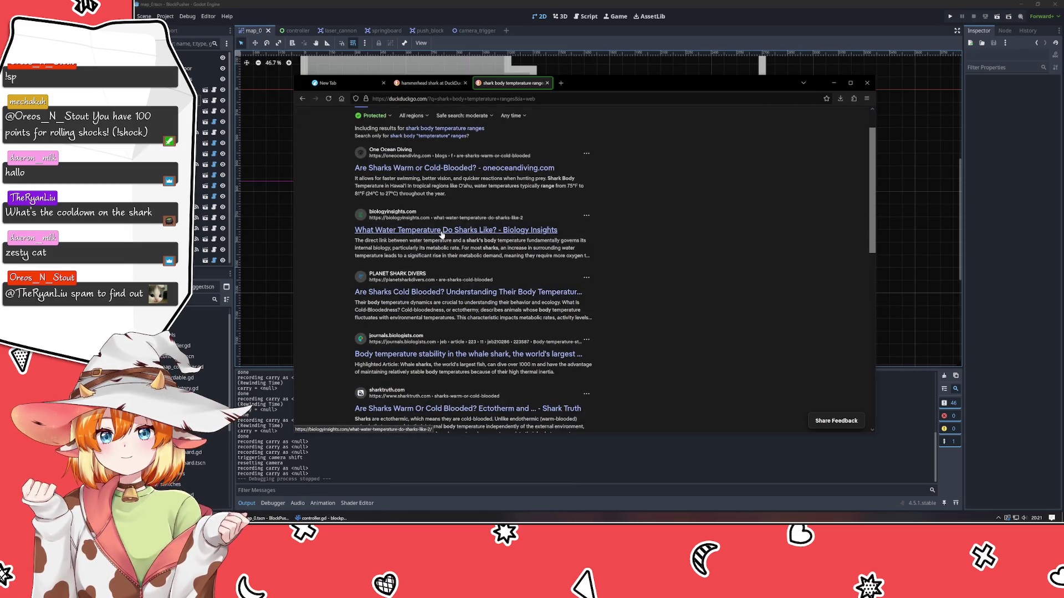
left_click(430, 292)
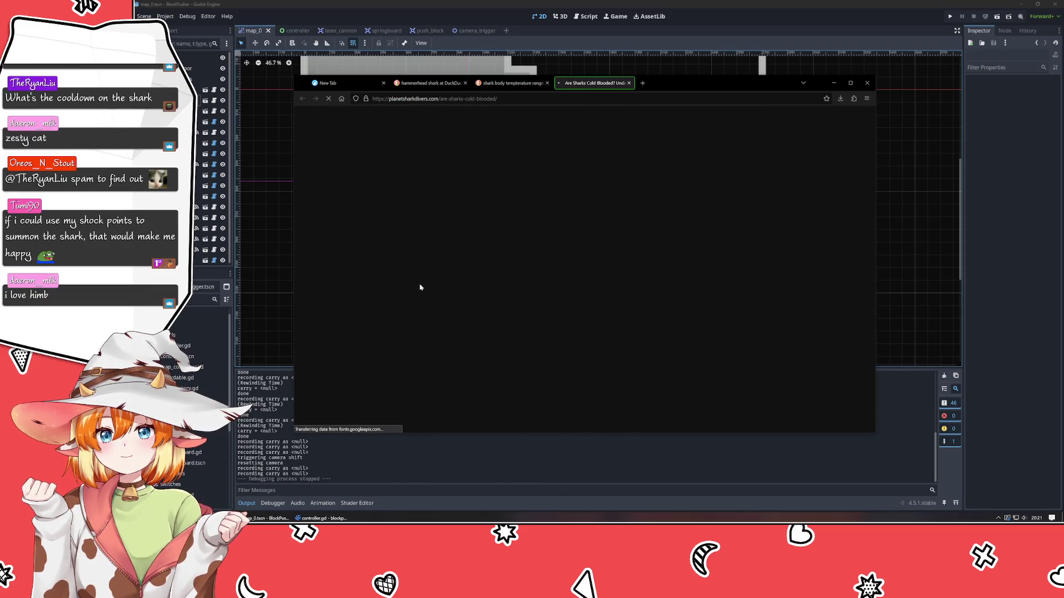
Highlight the Tiger 15, Hammerhead 20, Great White 18 temperatures and the 15-20 optimal range
scroll(407, 286, "down", 5)
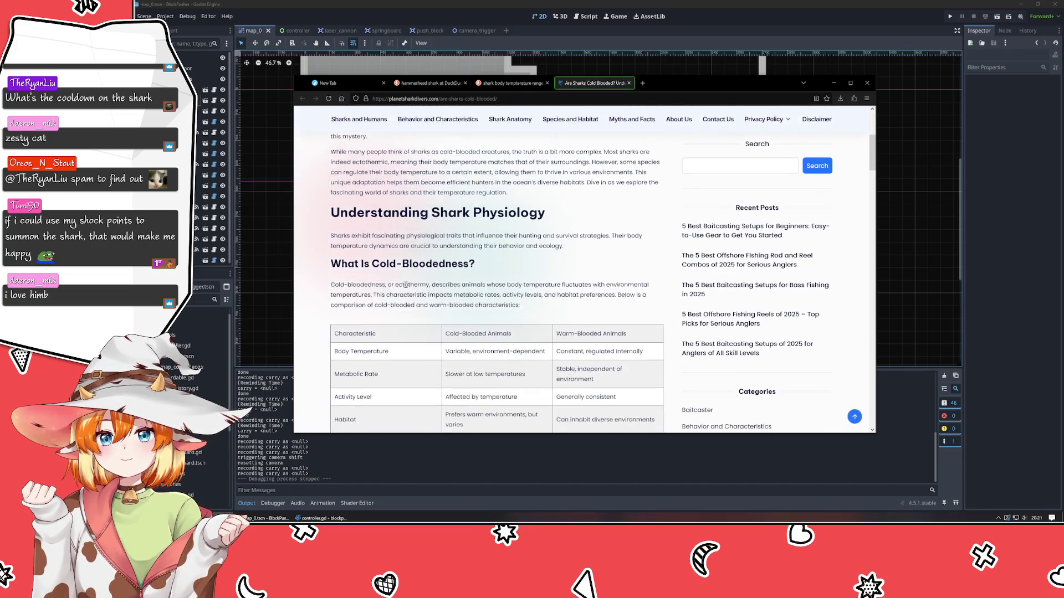
scroll(405, 285, "down", 12)
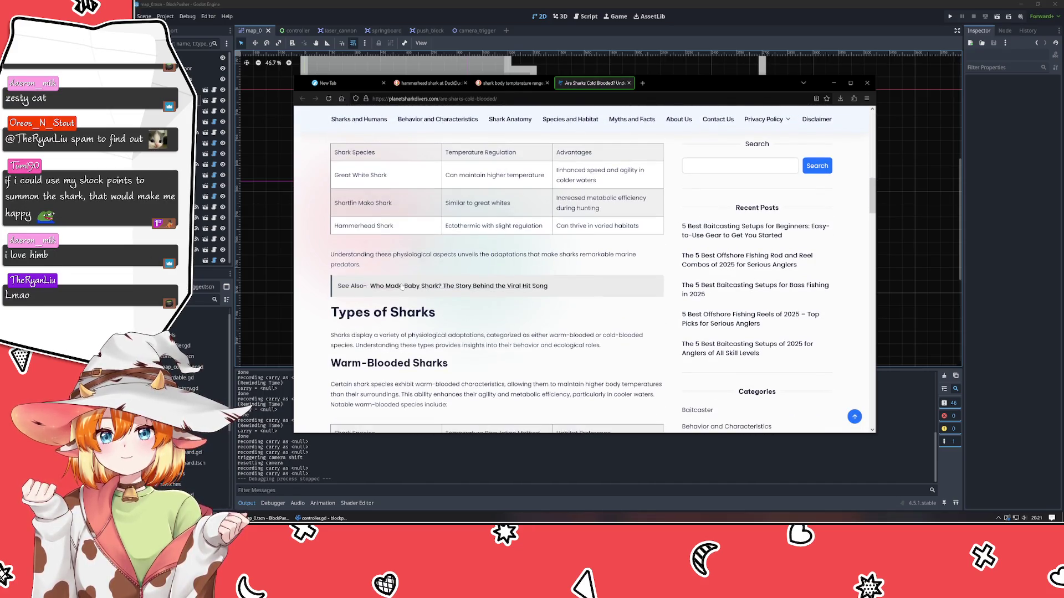
scroll(399, 286, "down", 3)
scroll(406, 302, "down", 10)
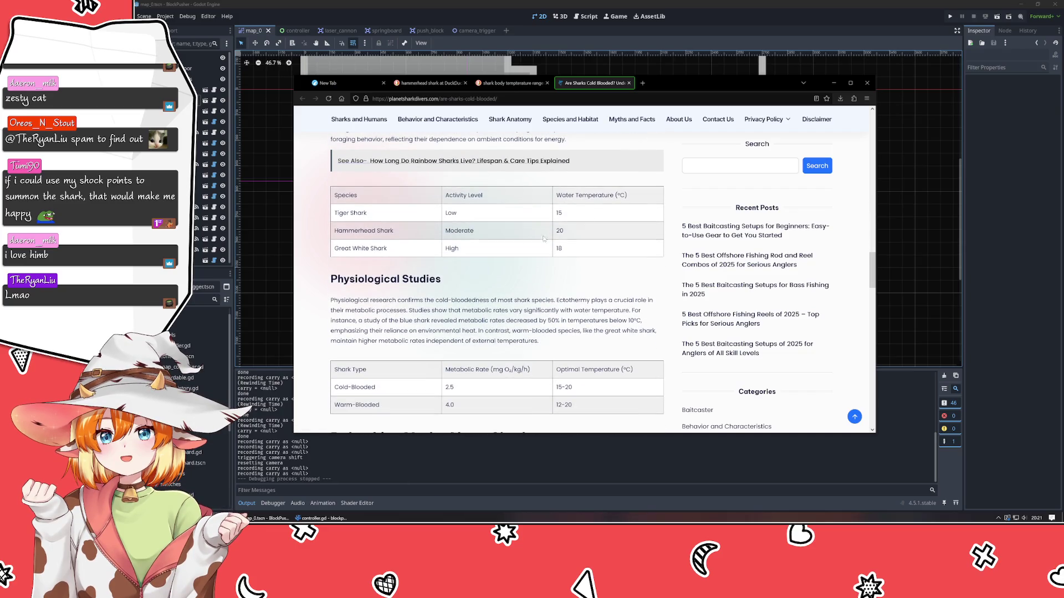
double_click(558, 212)
double_click(560, 231)
double_click(559, 248)
scroll(537, 253, "down", 1)
triple_click(563, 349)
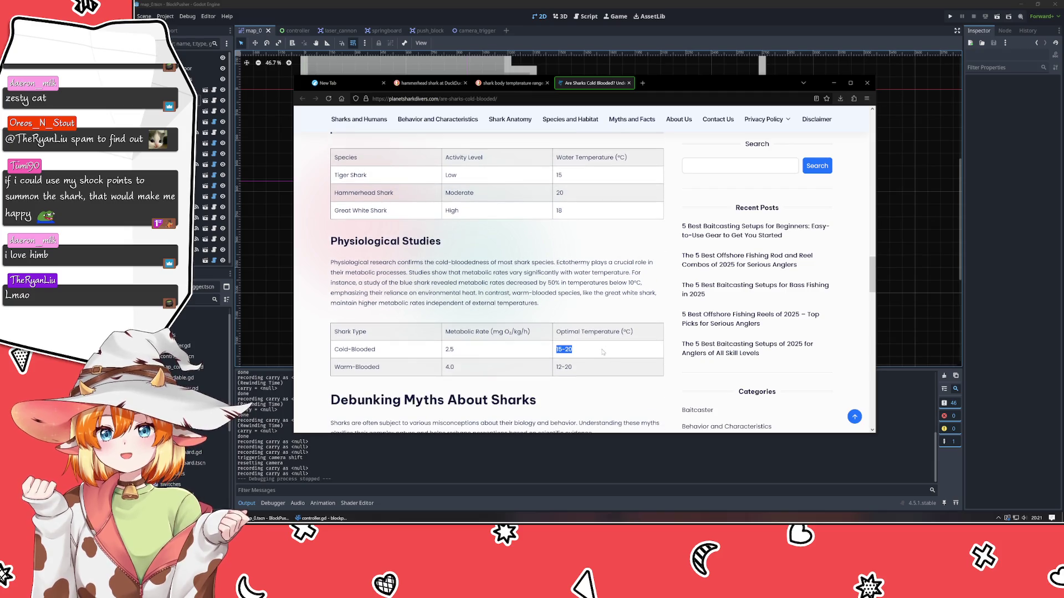
left_click(528, 306)
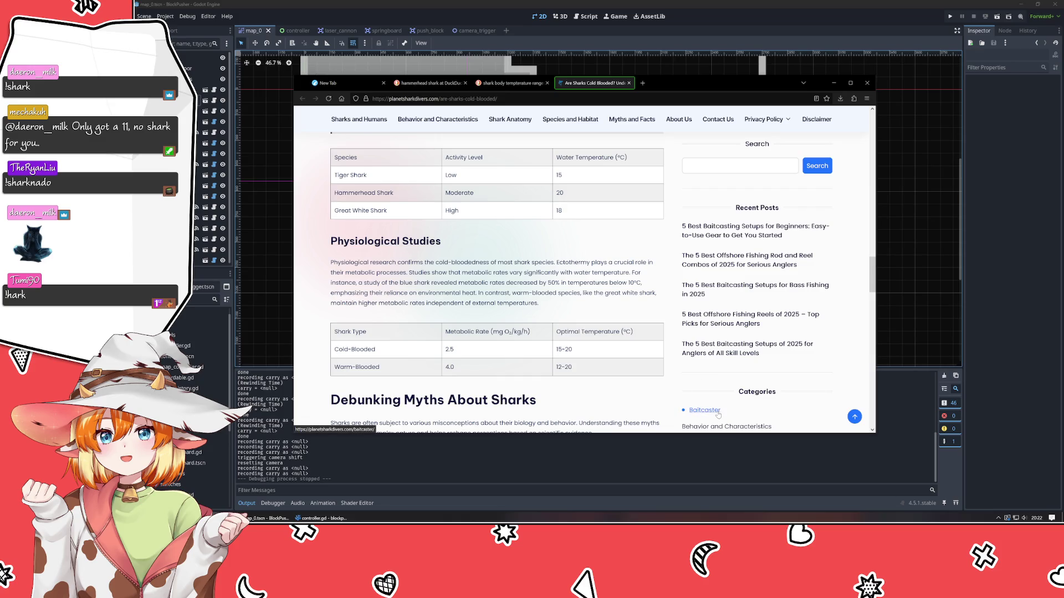
Back in Godot, move PushBlock3 right to (1500, 600) and nudge the red pressure pad
left_click(833, 83)
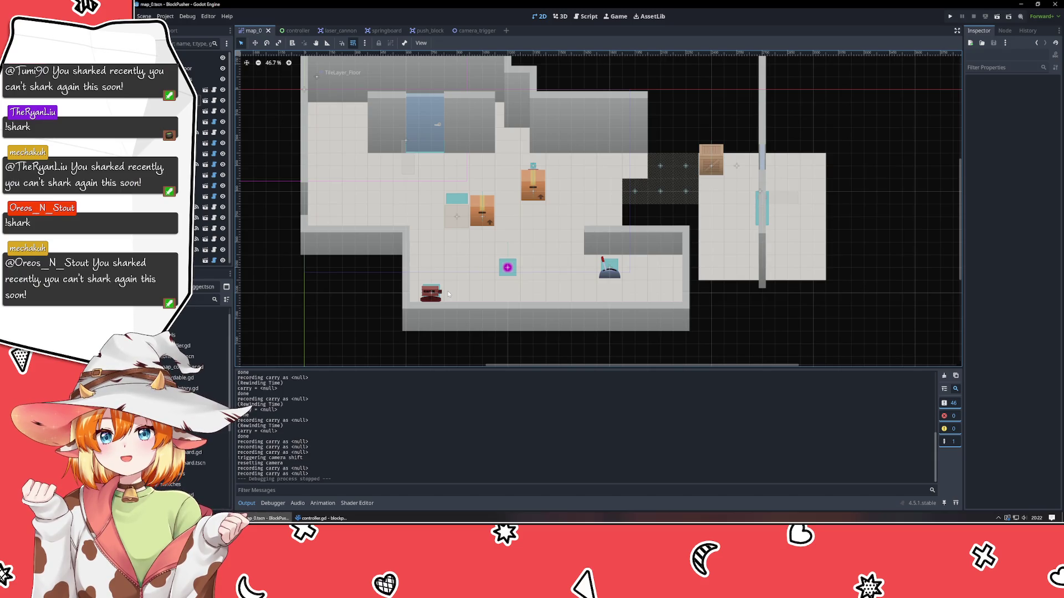
mouse_move(531, 188)
left_mouse_down()
mouse_move(557, 190)
mouse_move(533, 174)
mouse_move(495, 184)
mouse_move(534, 159)
mouse_move(521, 172)
mouse_move(534, 174)
left_mouse_up()
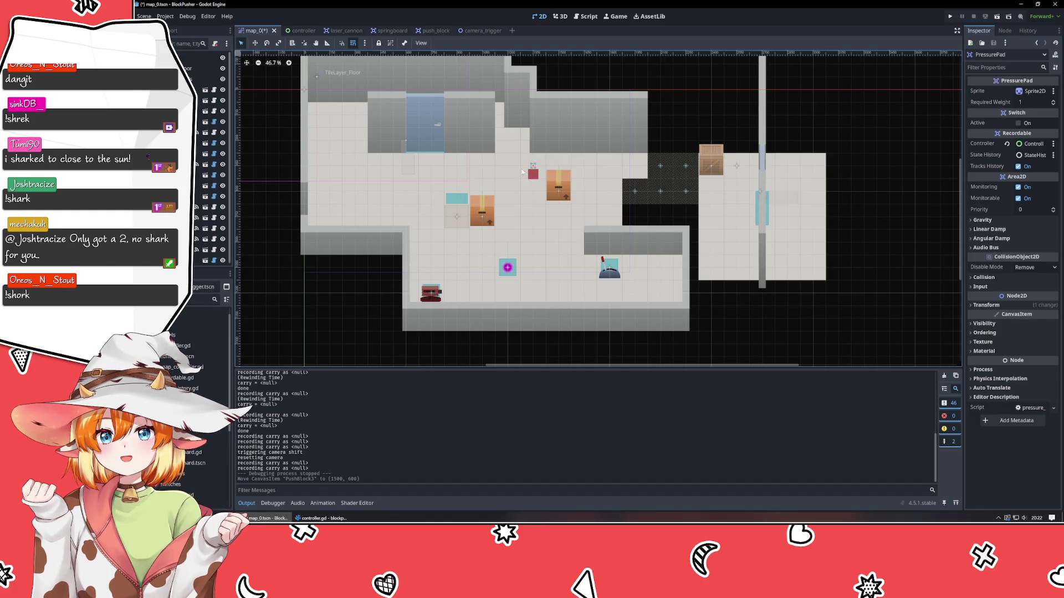
scroll(532, 174, "up", 5)
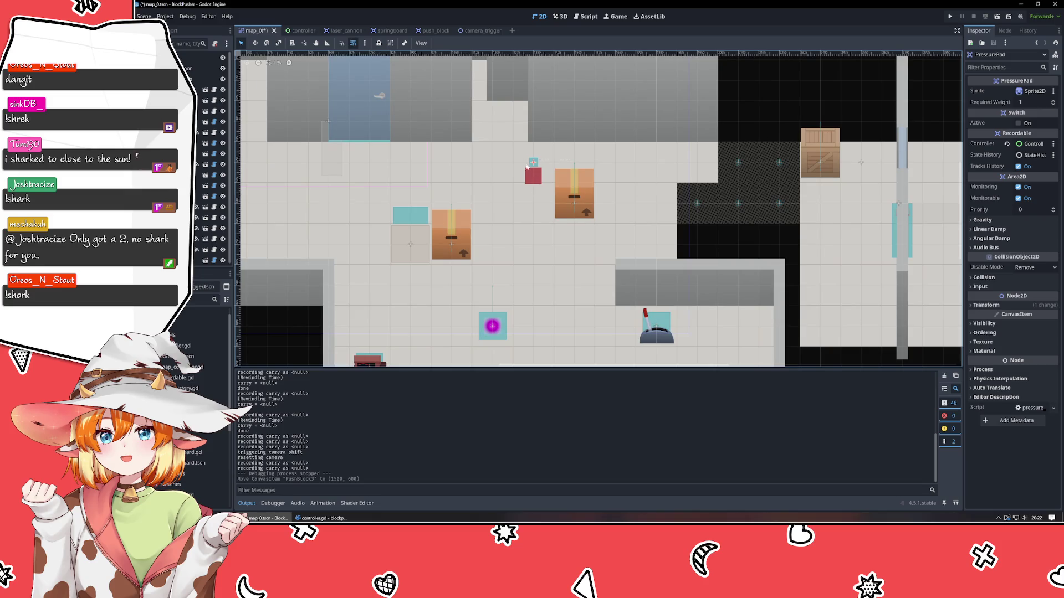
left_click_drag(535, 164, 536, 164)
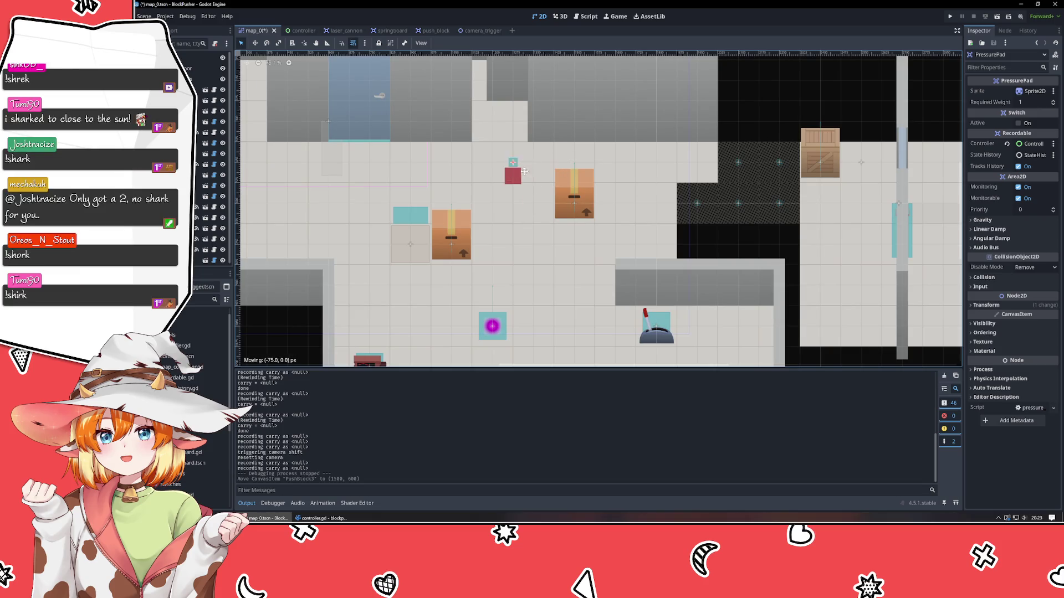
scroll(499, 160, "down", 5)
scroll(499, 161, "up", 1)
scroll(499, 160, "down", 1)
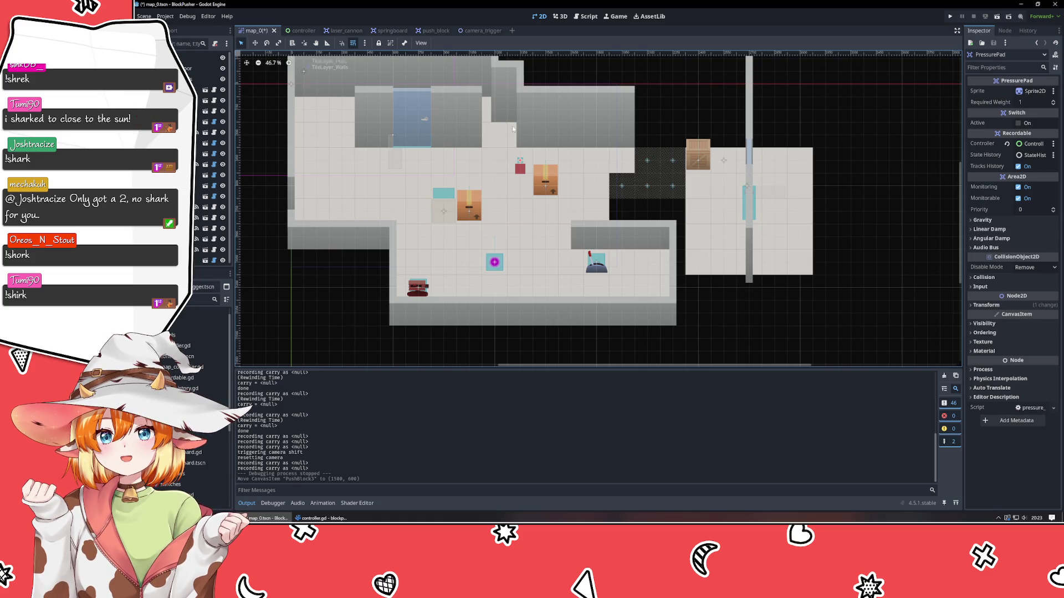
Try other PushBlock3 positions, leave it in place, and deselect it
mouse_move(548, 181)
left_mouse_down()
mouse_move(545, 158)
mouse_move(544, 183)
left_mouse_up()
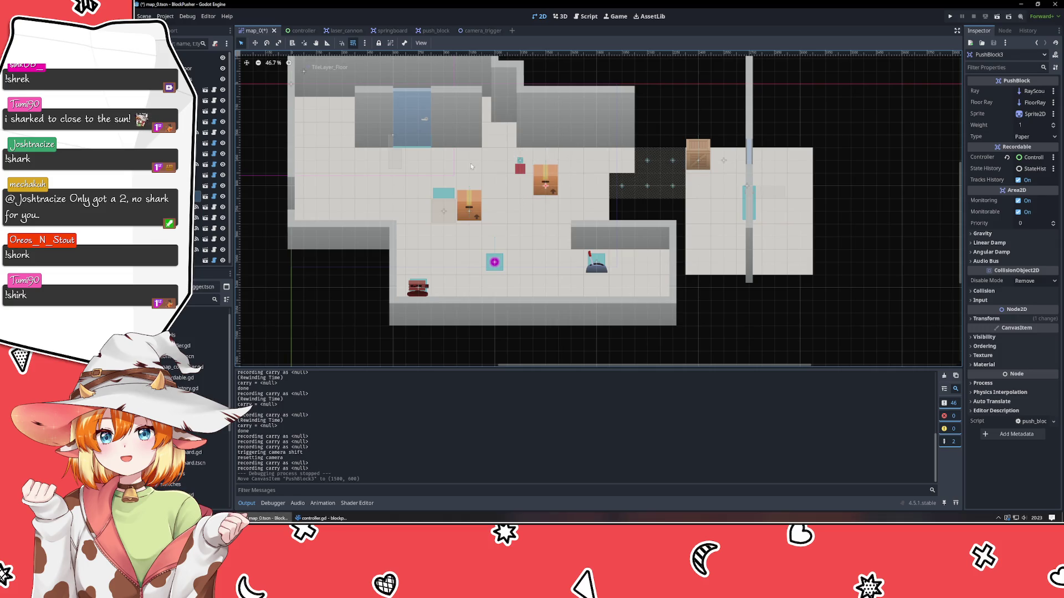
mouse_move(552, 173)
left_mouse_down()
mouse_move(551, 151)
mouse_move(552, 194)
mouse_move(553, 143)
mouse_move(531, 205)
mouse_move(592, 153)
mouse_move(554, 152)
mouse_move(578, 178)
mouse_move(553, 182)
left_mouse_up()
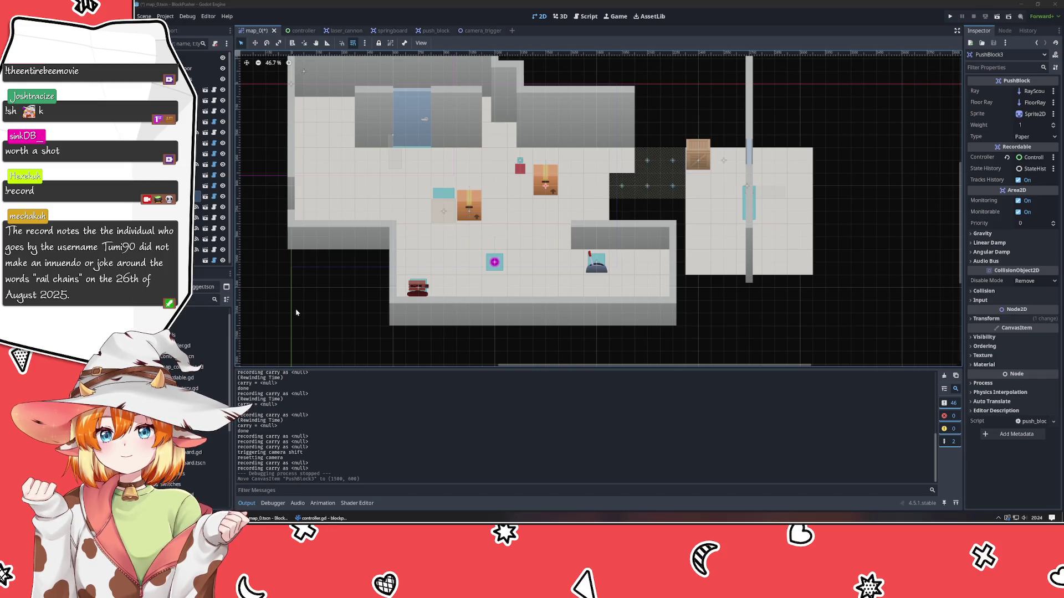
left_click(316, 318)
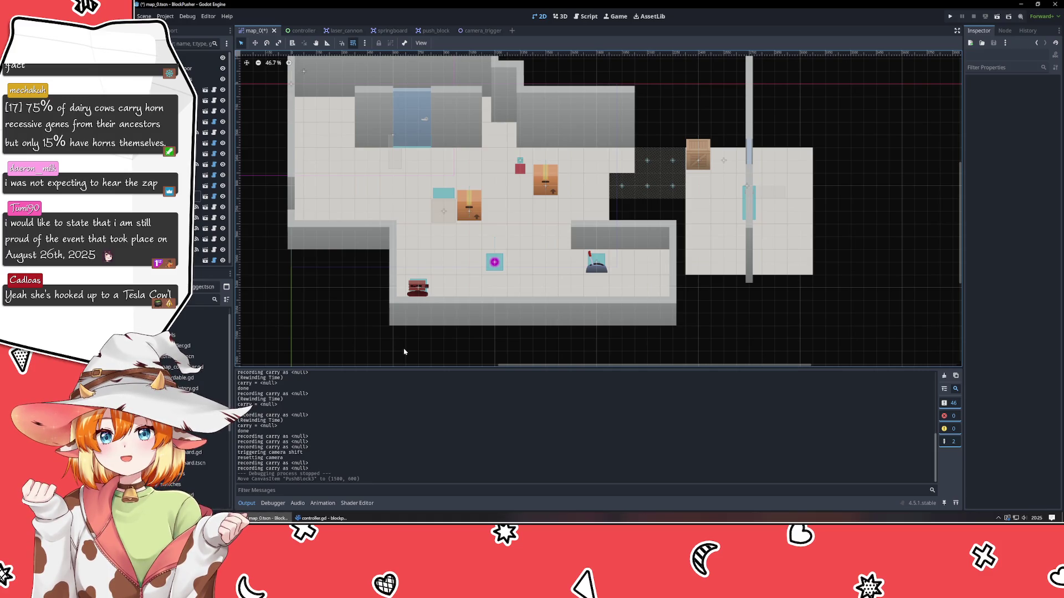
mouse_move(416, 349)
left_mouse_down()
mouse_move(477, 330)
mouse_move(497, 301)
mouse_move(348, 364)
left_mouse_up()
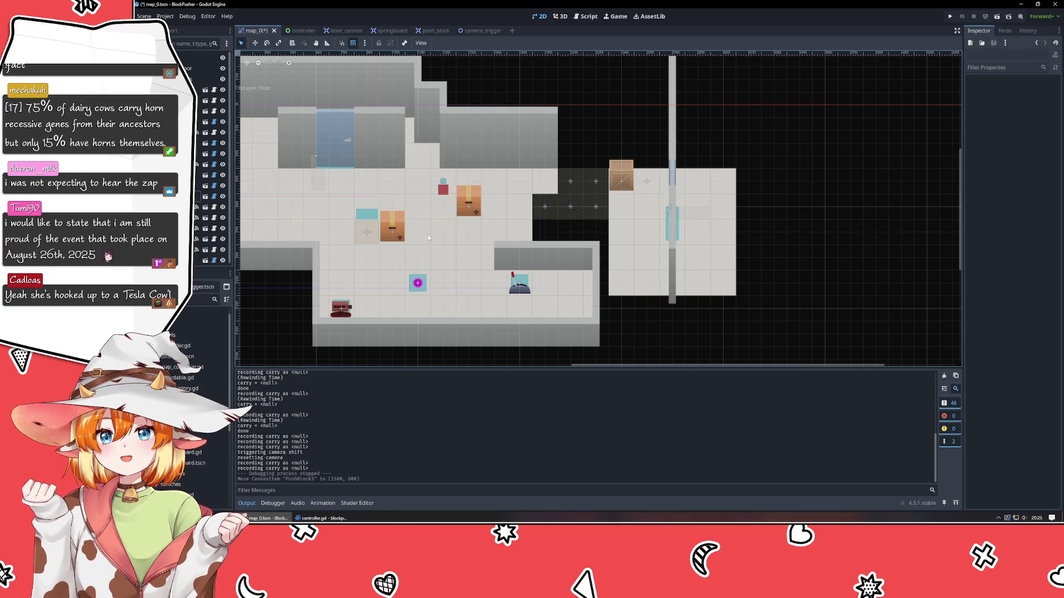
Try shifting PushBlock3 left, cancel the move with Escape, and pan the view
left_click(479, 212)
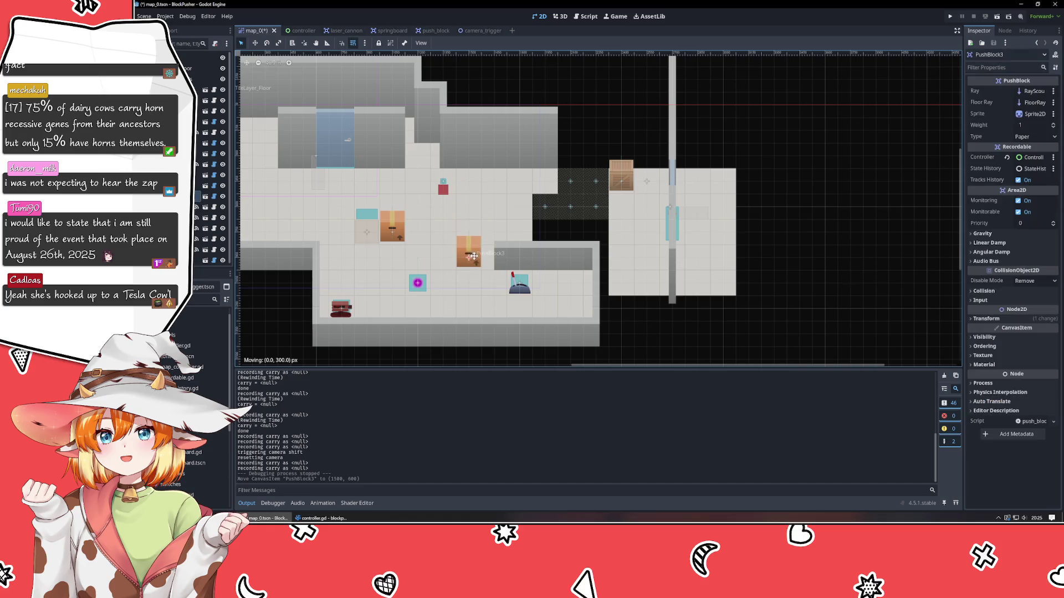
left_click_drag(480, 213, 466, 212)
key("Escape")
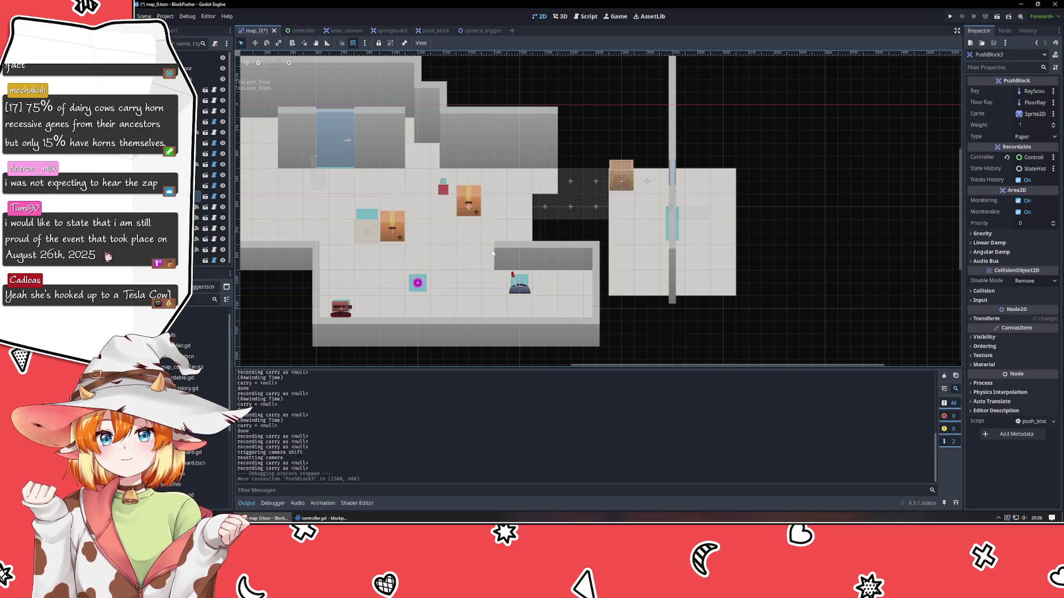
mouse_move(546, 213)
left_mouse_down()
mouse_move(611, 242)
mouse_move(695, 233)
mouse_move(650, 207)
left_mouse_up()
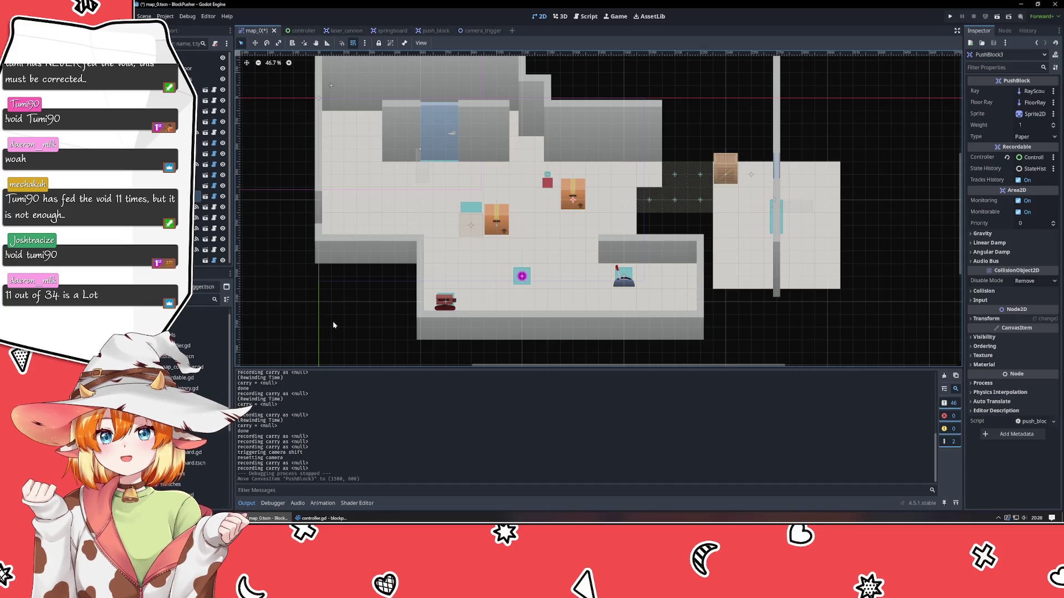
Select the red pressure pad and nudge it about 25 px left
scroll(350, 326, "down", 1)
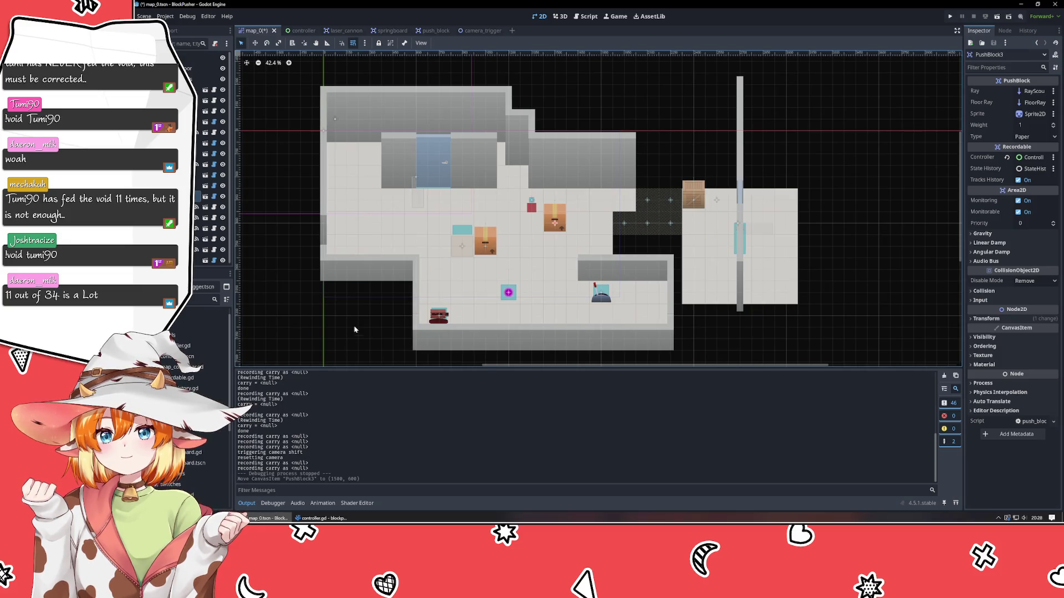
scroll(355, 330, "up", 2)
left_click(569, 180)
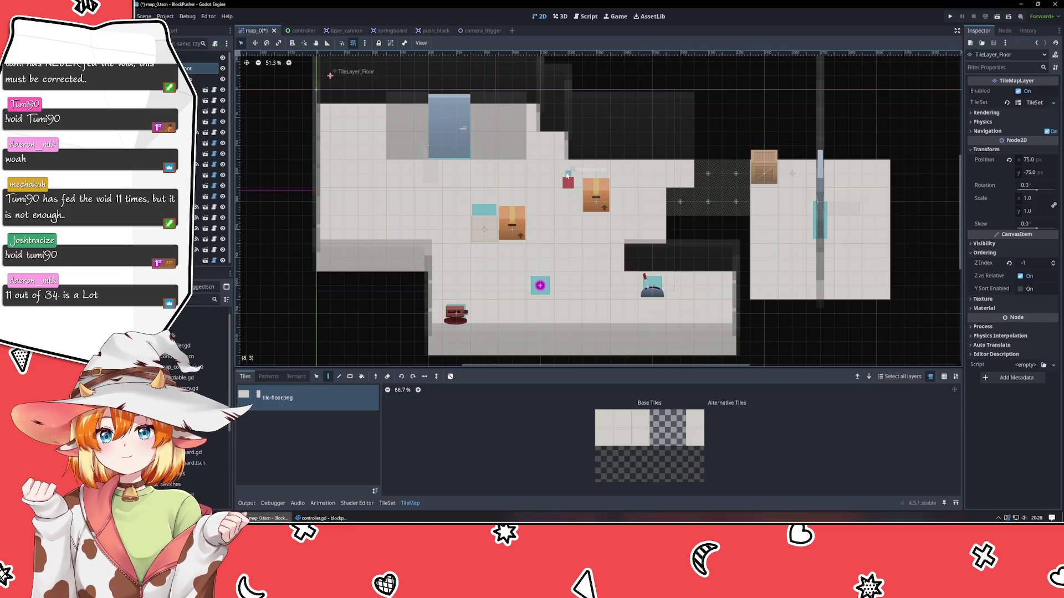
left_click(567, 176)
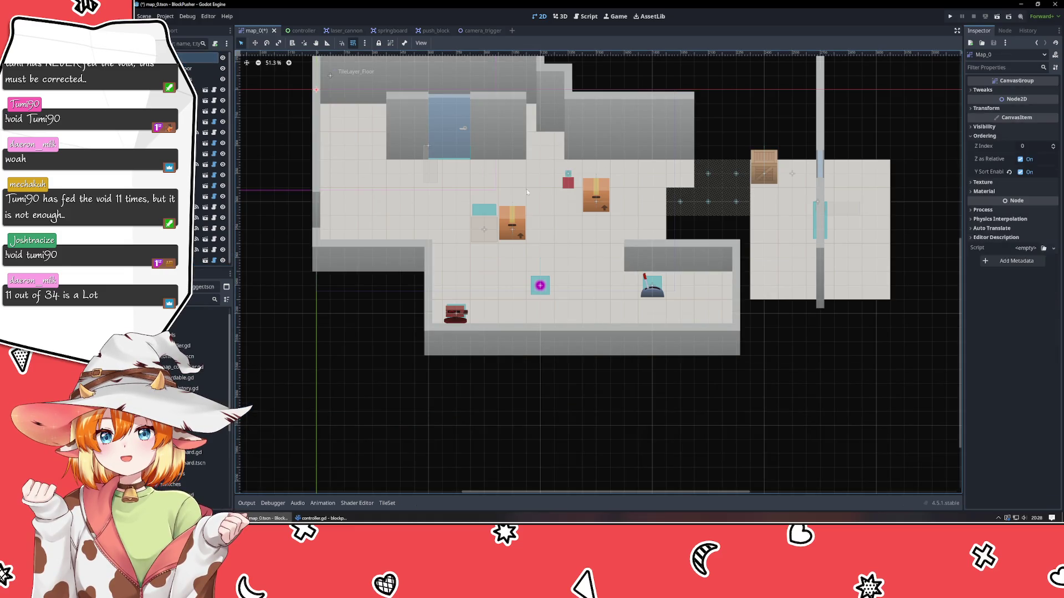
left_click_drag(567, 175, 560, 176)
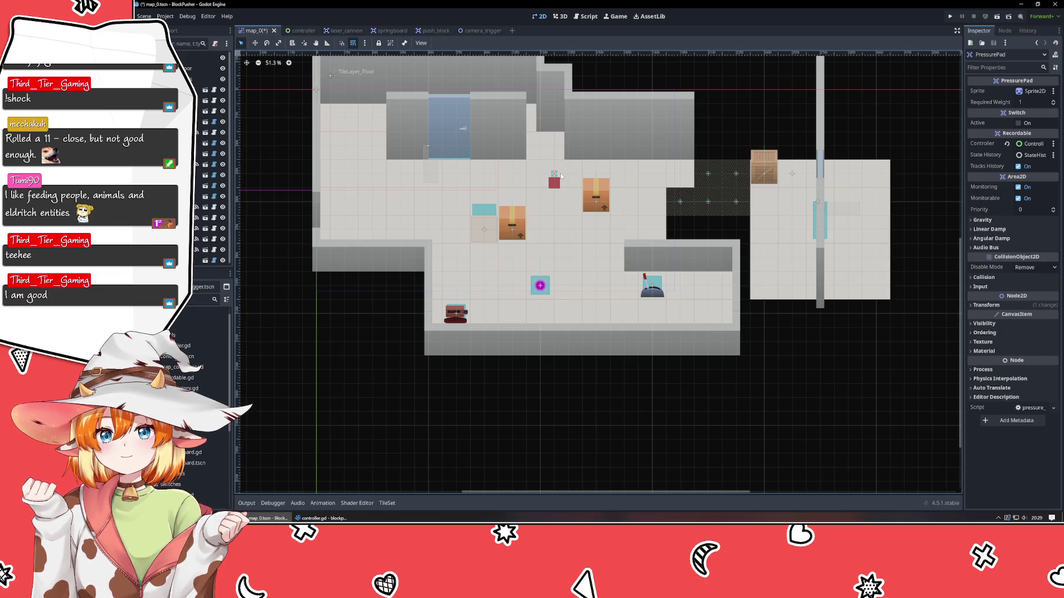
Move the pressure pad back right, save map_0, and start a new empty scene
left_click_drag(560, 176, 562, 173)
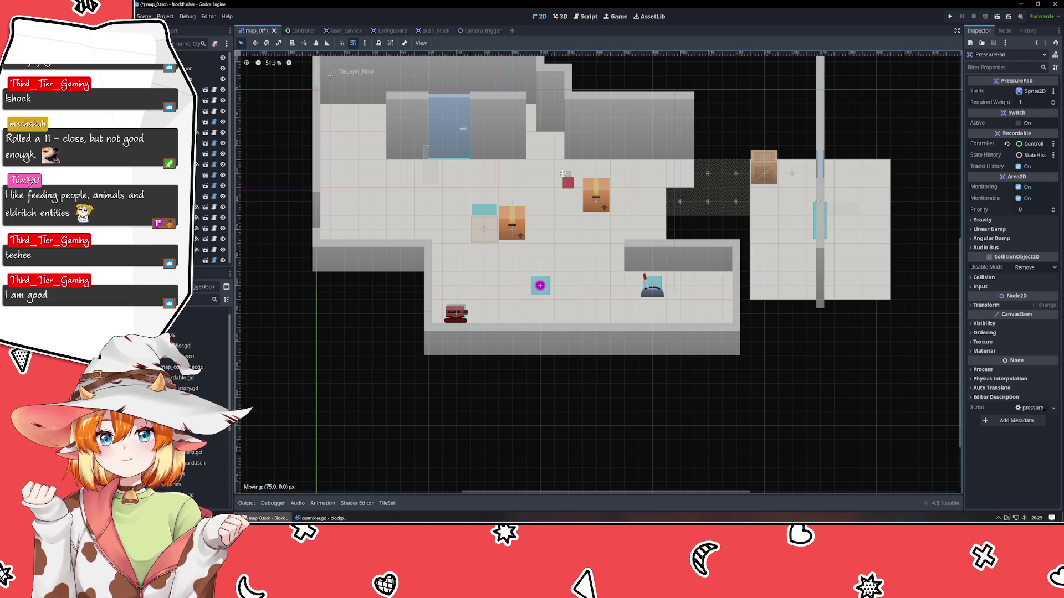
left_click(450, 457)
key("ctrl+s")
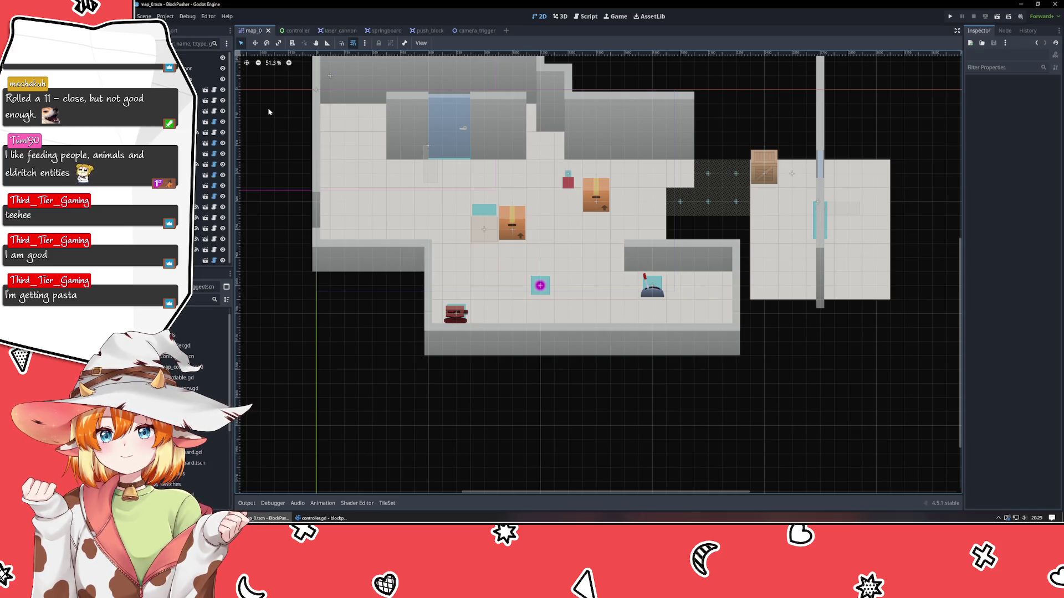
left_click(506, 31)
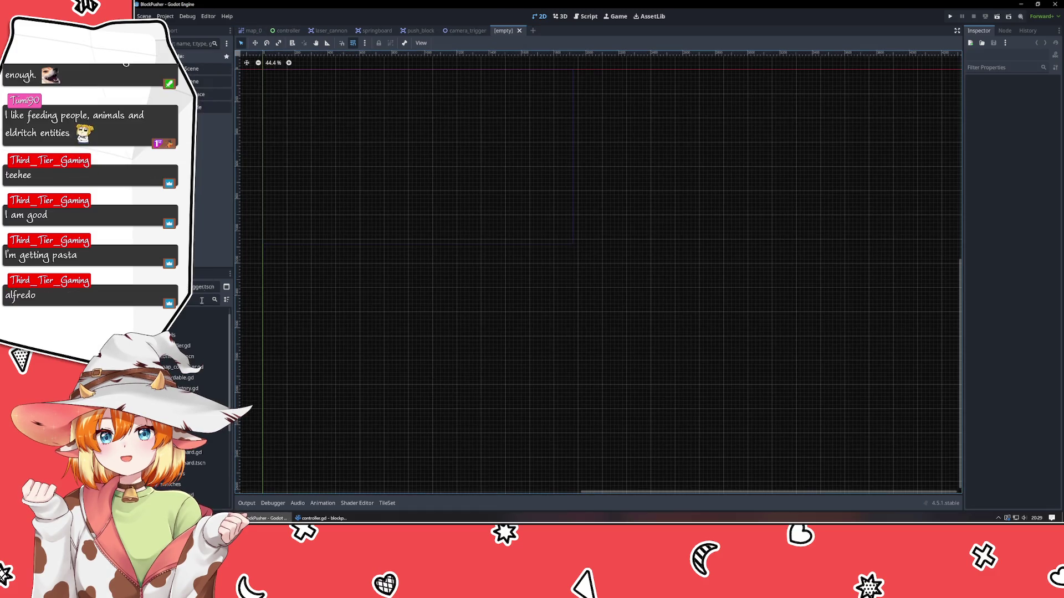
Add an Area2D root with a CollisionPolygon2D child, then centre the scene origin in view
left_click(214, 107)
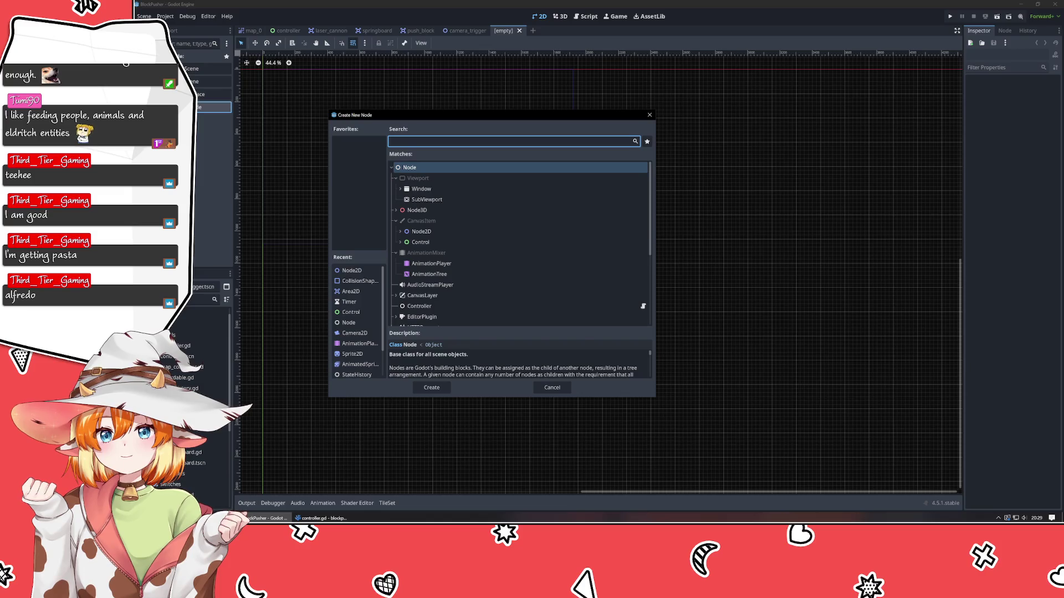
type("area")
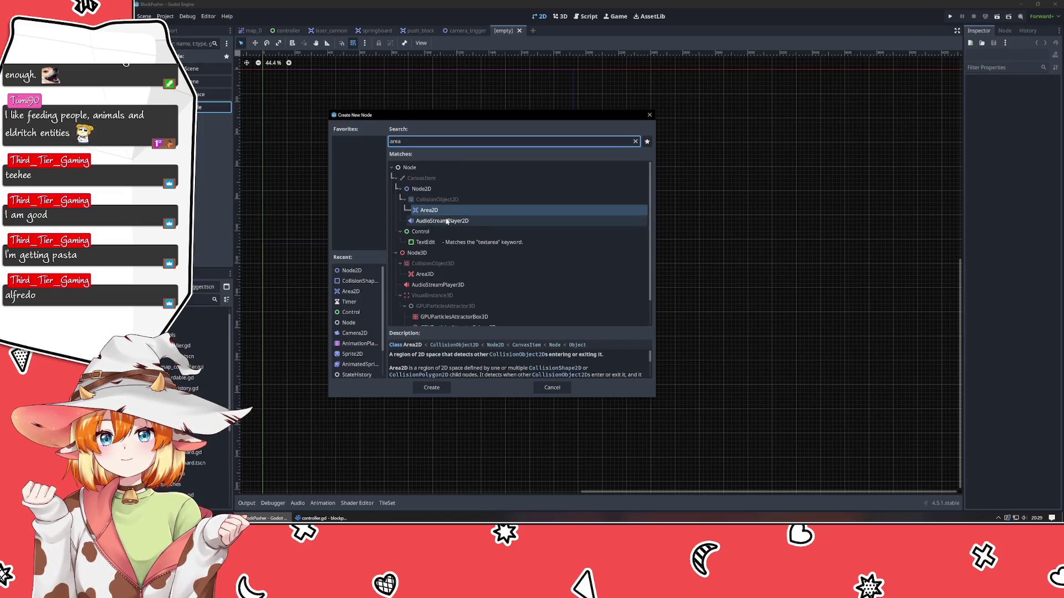
double_click(427, 210)
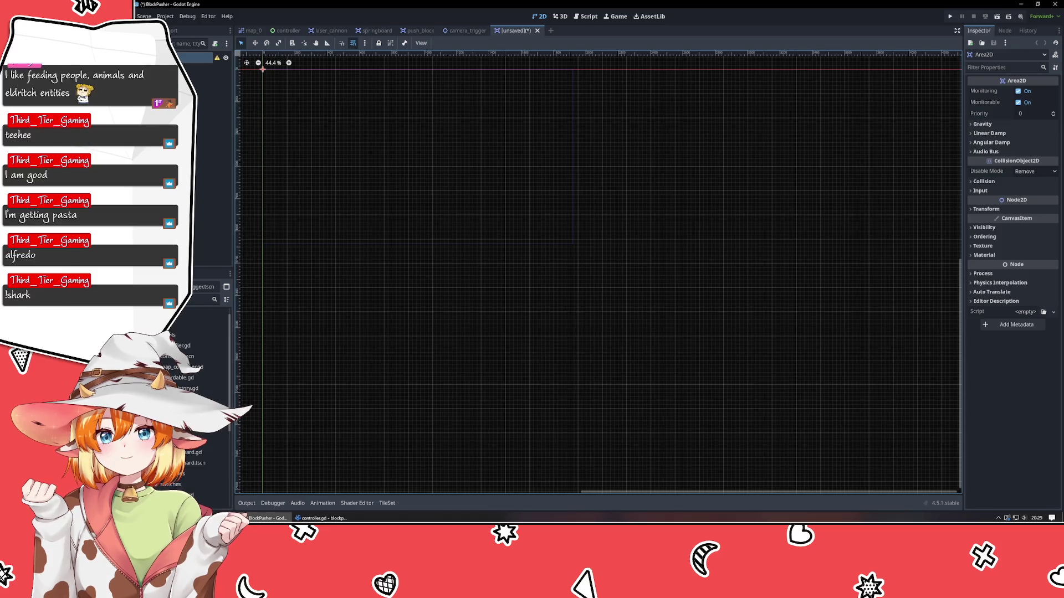
key("ctrl+z")
left_click(200, 108)
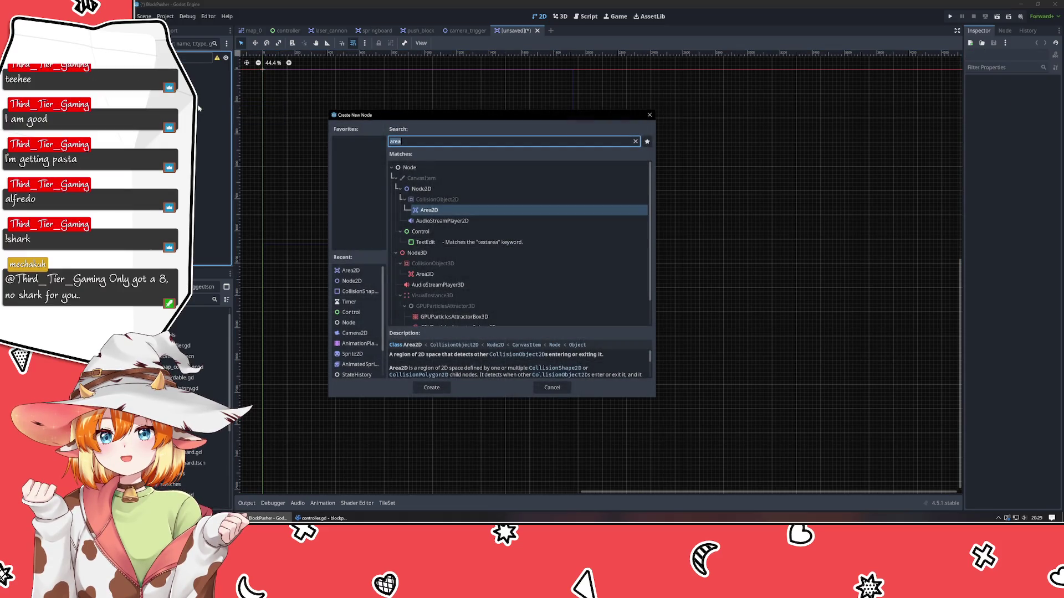
type("coll")
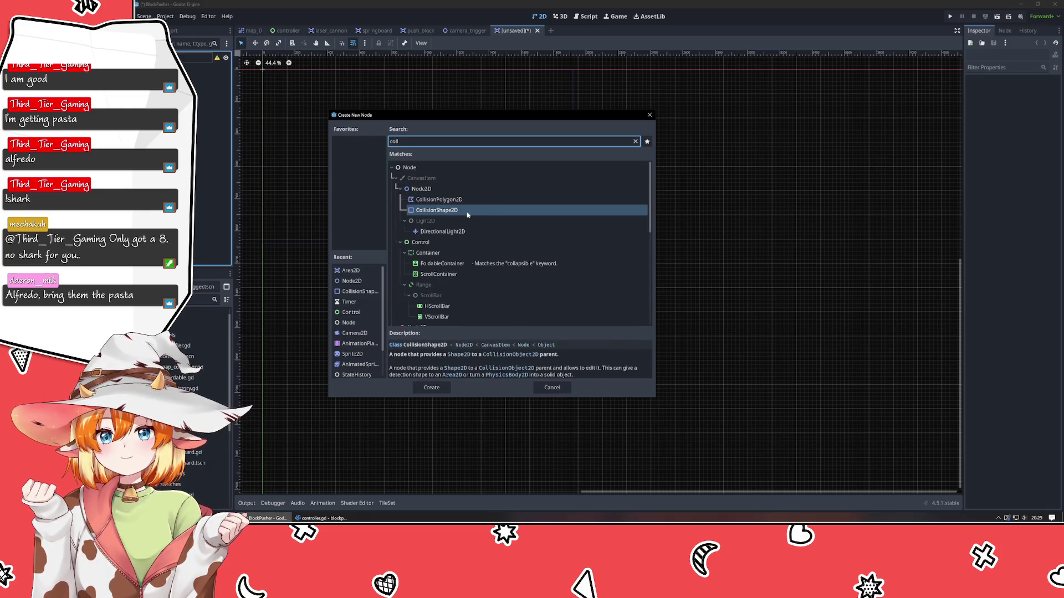
double_click(452, 200)
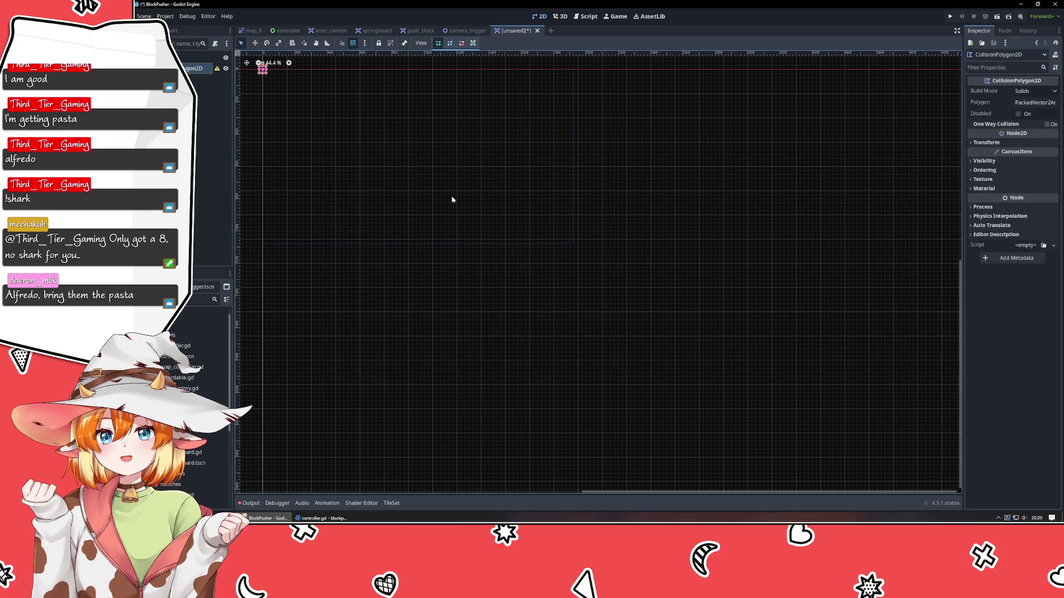
left_click_drag(322, 130, 463, 238)
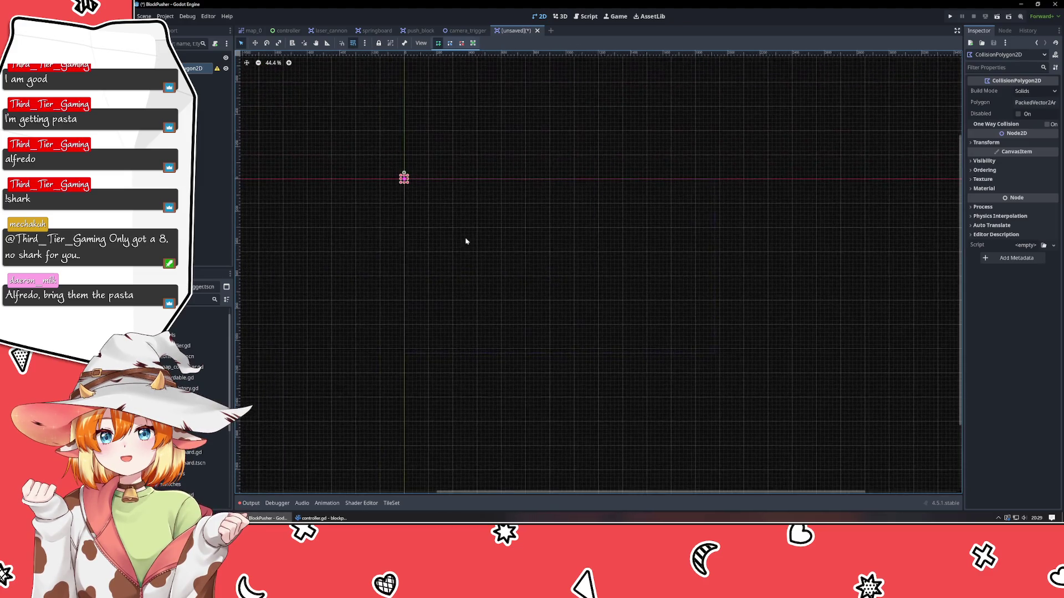
Draw an 8-point U-shaped arch collision polygon around the origin, closing it on its first corner
scroll(361, 178, "up", 3)
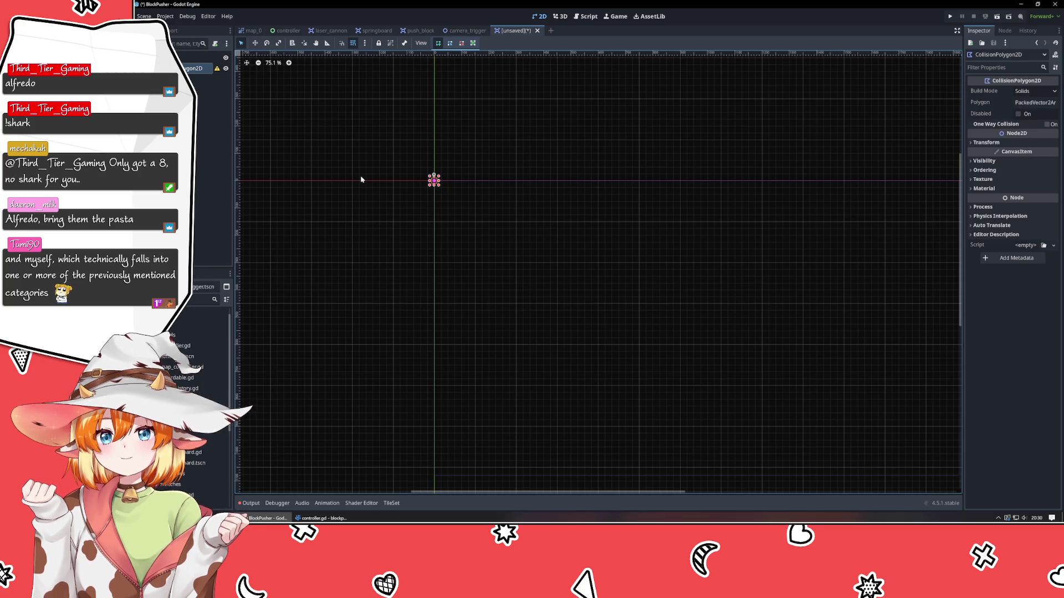
left_click(360, 175)
scroll(390, 176, "up", 5)
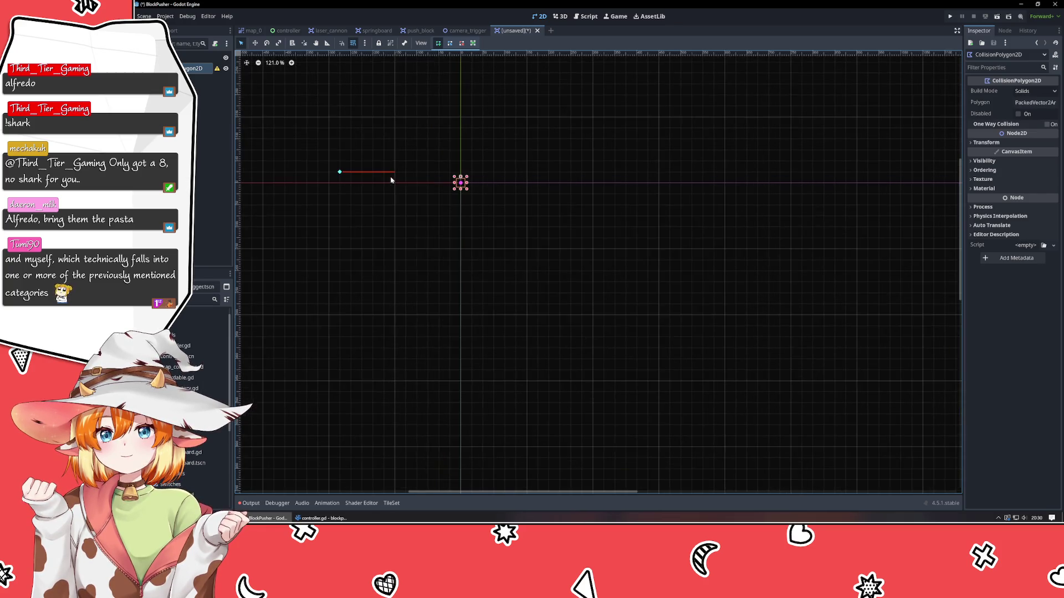
left_click(549, 183)
left_click(537, 336)
left_click(482, 336)
left_click(504, 249)
left_click(361, 238)
left_click(351, 347)
left_click(318, 336)
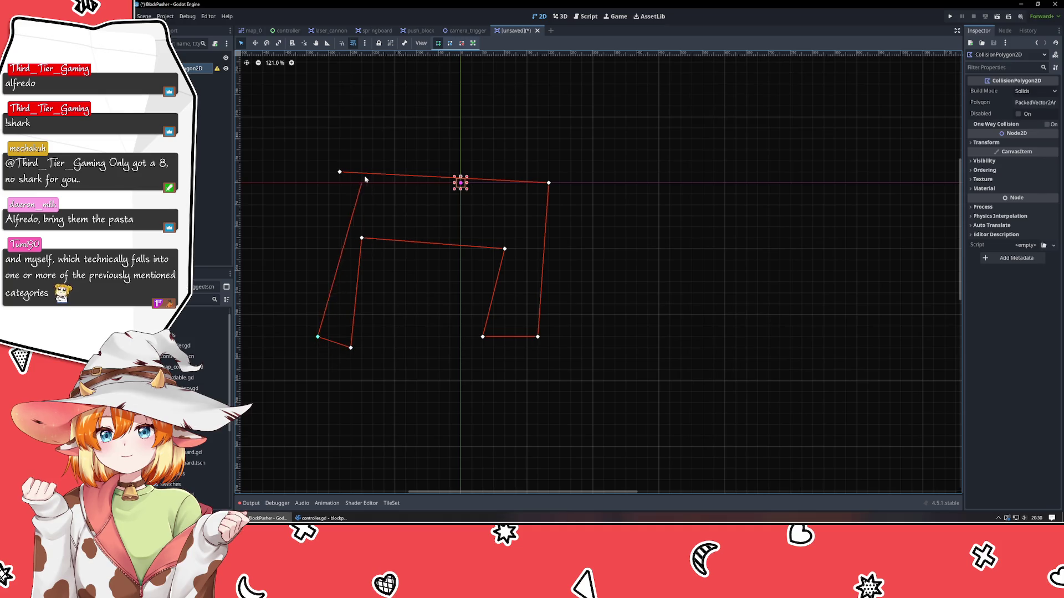
left_click(340, 174)
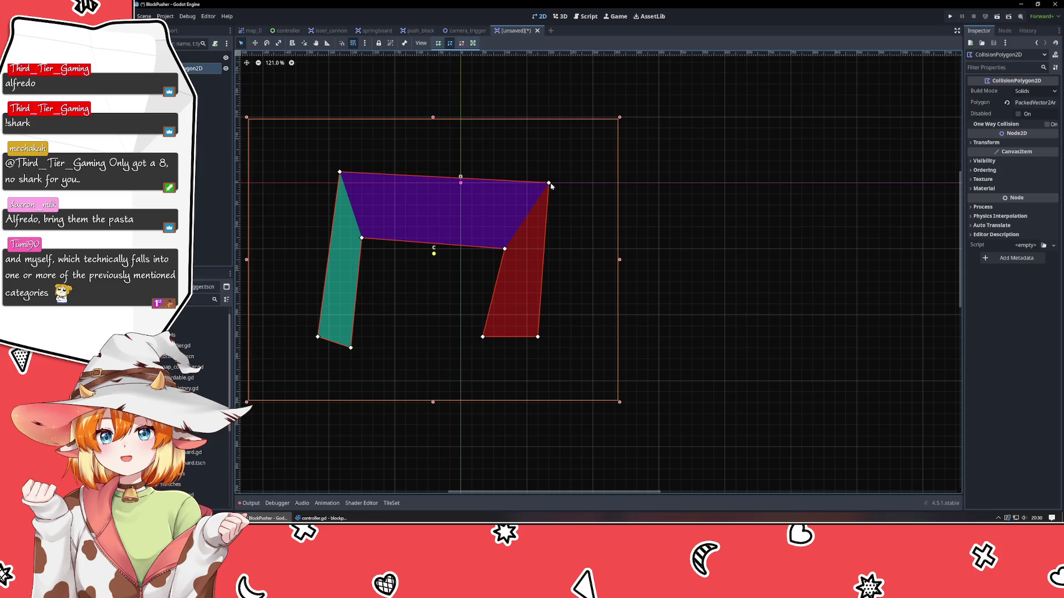
Drag the arch's corners to square up its top and legs, then nudge the polygon right
mouse_move(549, 183)
left_mouse_down()
mouse_move(548, 125)
mouse_move(549, 138)
left_mouse_up()
mouse_move(338, 174)
left_mouse_down()
mouse_move(423, 145)
mouse_move(403, 146)
left_mouse_up()
left_click_drag(537, 337, 549, 304)
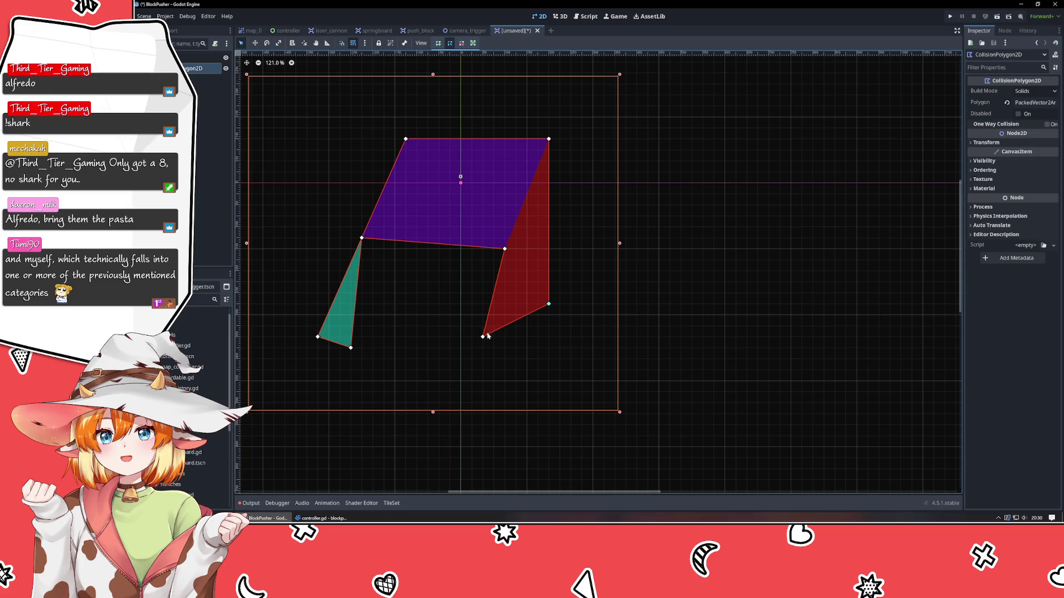
left_click_drag(483, 336, 505, 308)
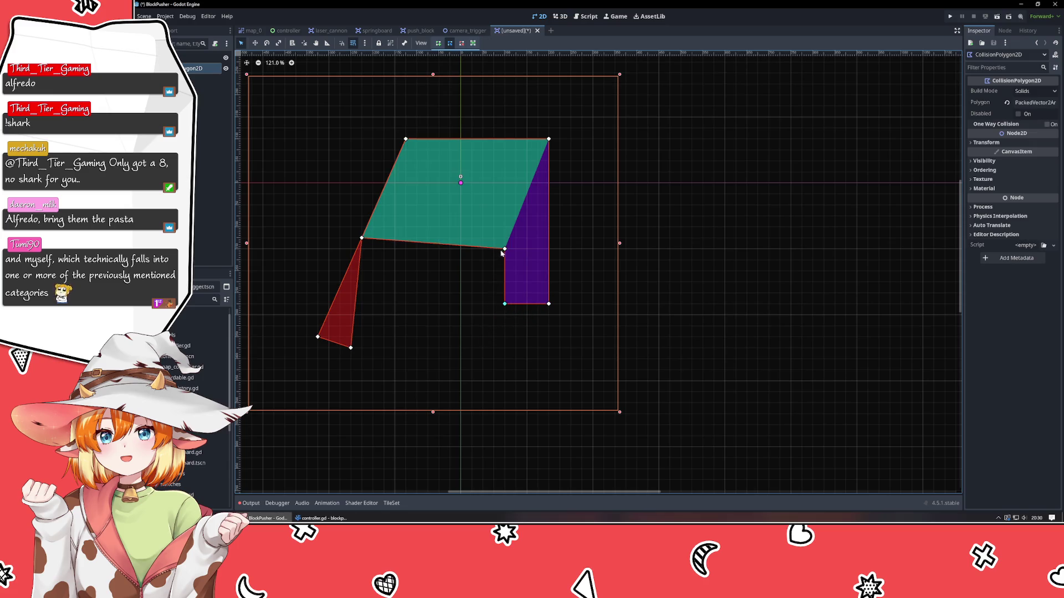
left_click_drag(363, 239, 394, 249)
left_click_drag(351, 350, 394, 303)
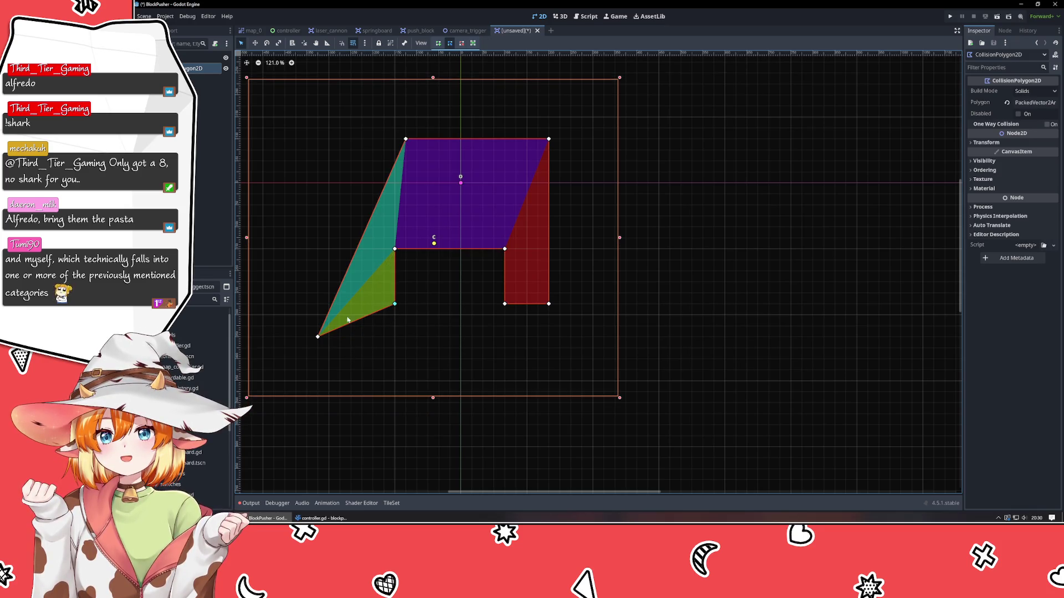
mouse_move(319, 336)
left_mouse_down()
mouse_move(333, 310)
mouse_move(352, 304)
left_mouse_up()
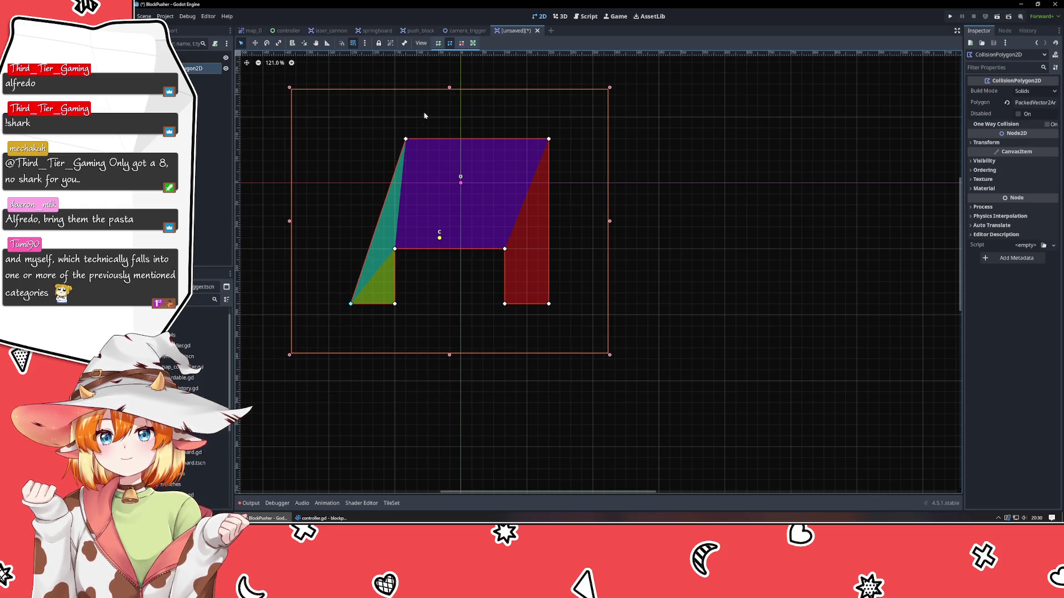
left_click_drag(405, 139, 355, 141)
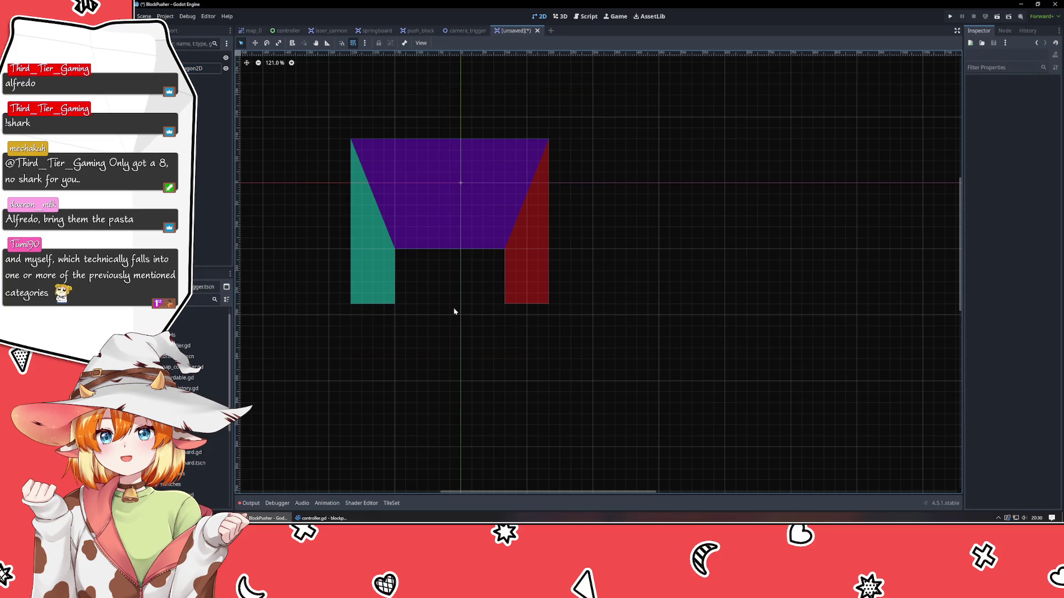
mouse_move(480, 215)
left_mouse_down()
mouse_move(489, 203)
mouse_move(487, 212)
left_mouse_up()
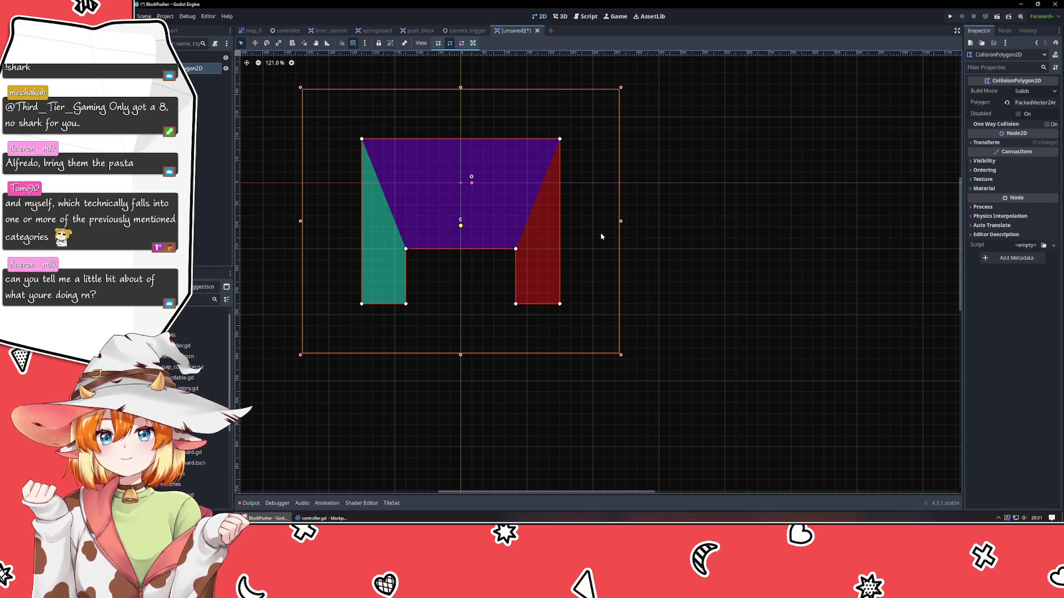
Switch the polygon's Build Mode to Segments and back to Solids, then deselect it
left_click(1033, 92)
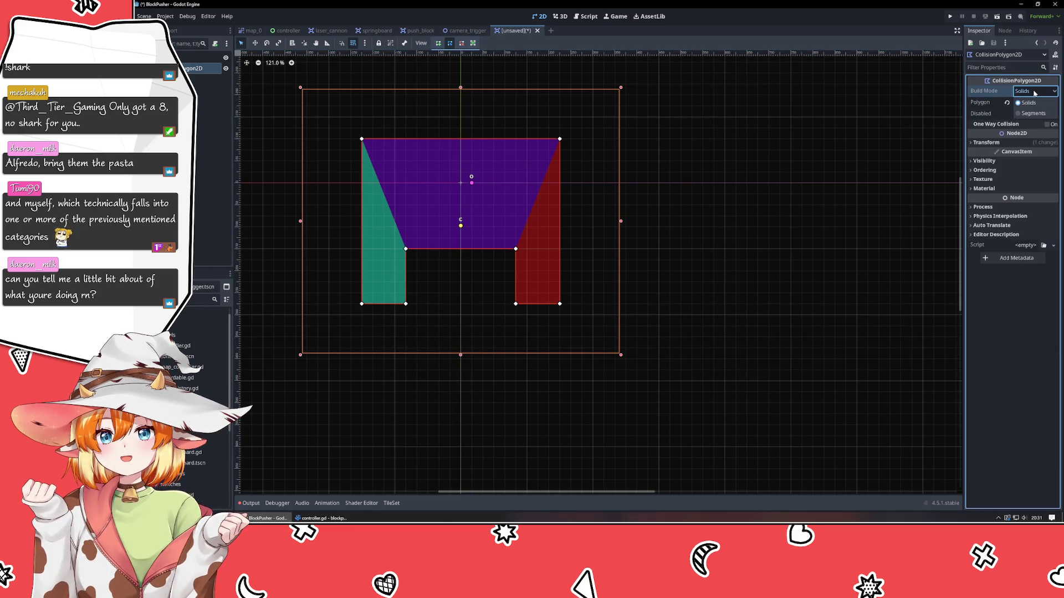
left_click(1025, 113)
left_click(1034, 91)
left_click(1025, 103)
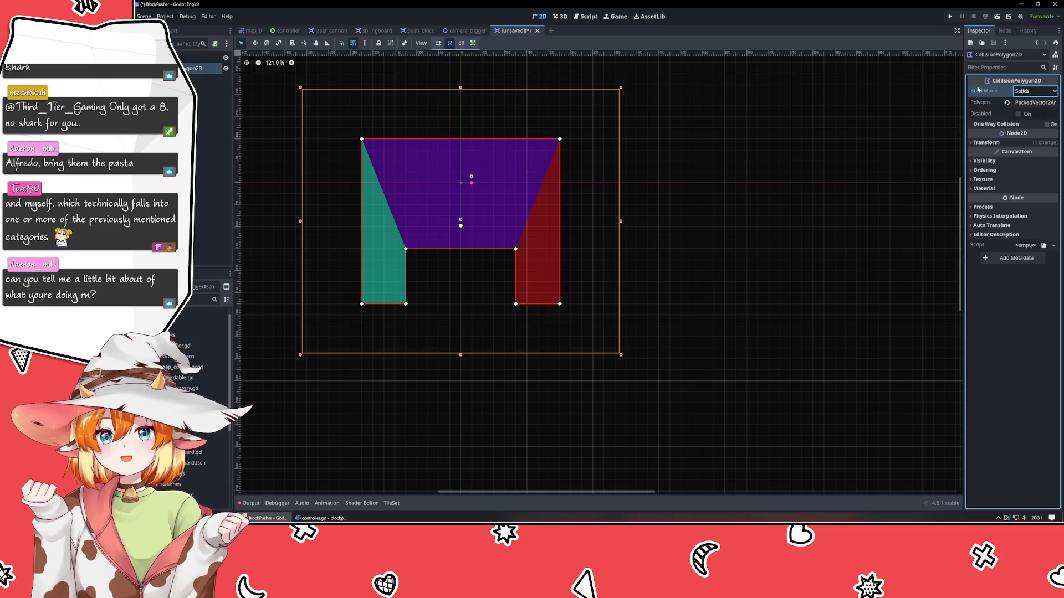
mouse_move(977, 90)
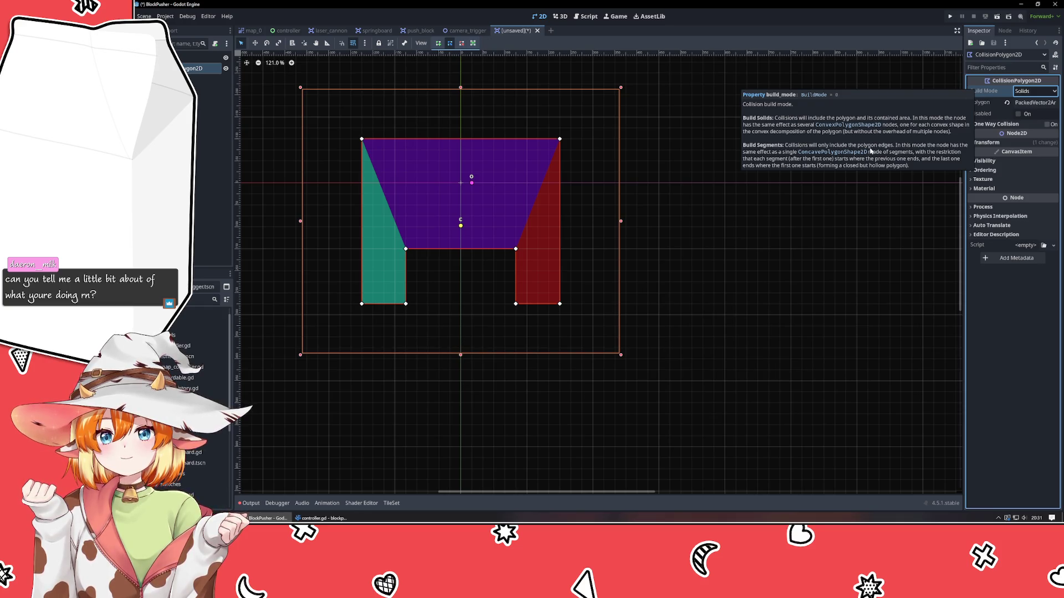
left_click(714, 272)
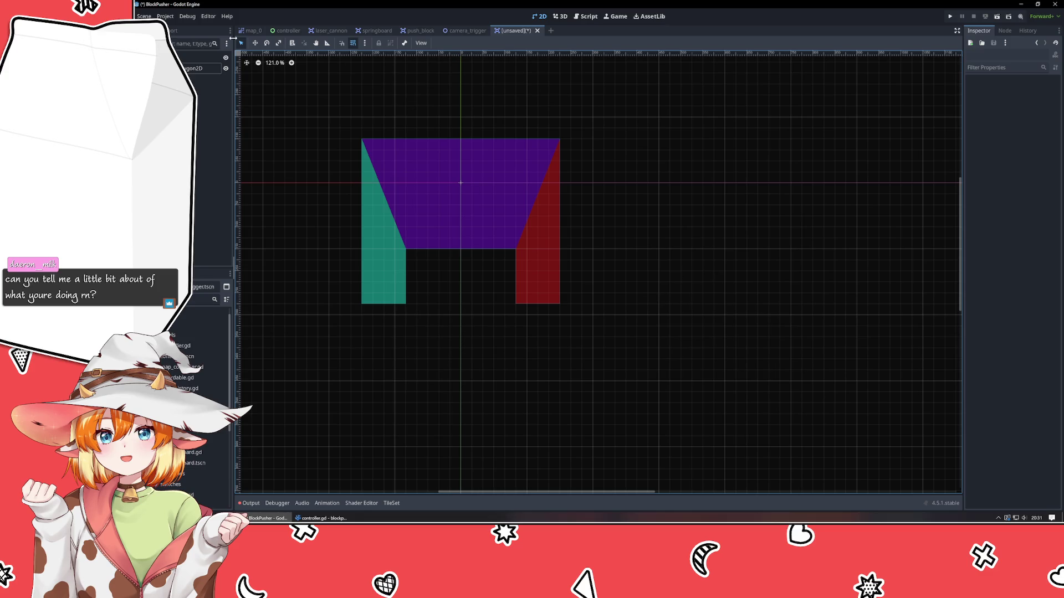
Select Map_0 in the map_0 scene and run the project without saving the arch scene, then close the game
left_click(252, 31)
scroll(363, 221, "down", 1)
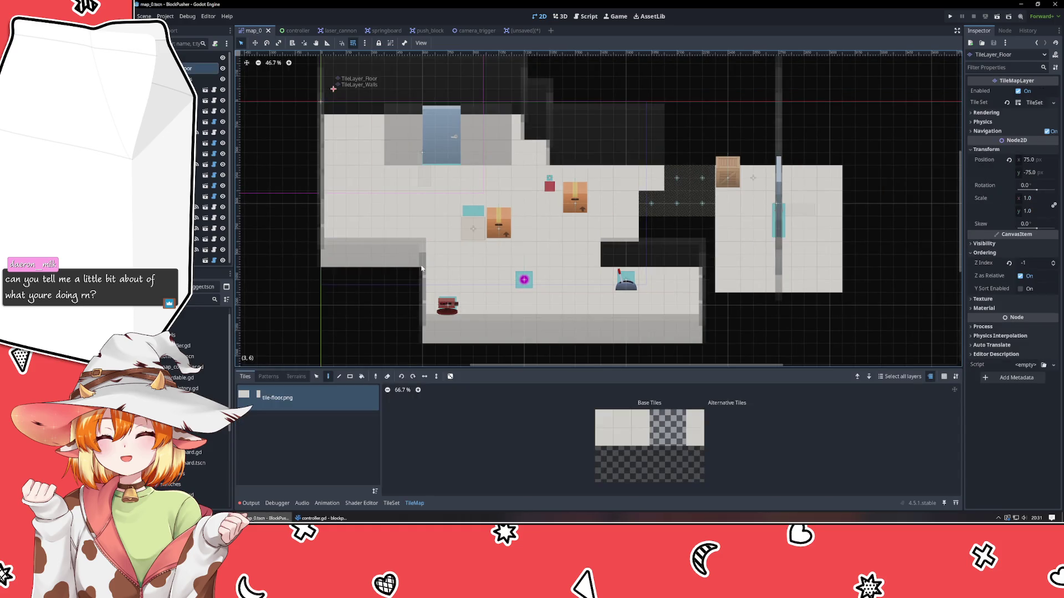
left_click(185, 59)
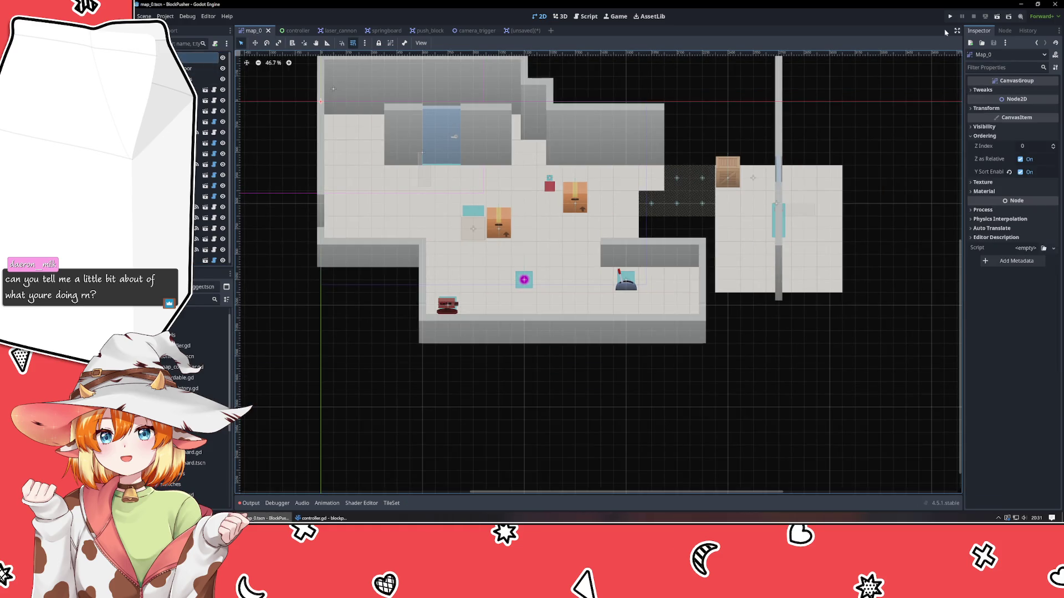
left_click(950, 17)
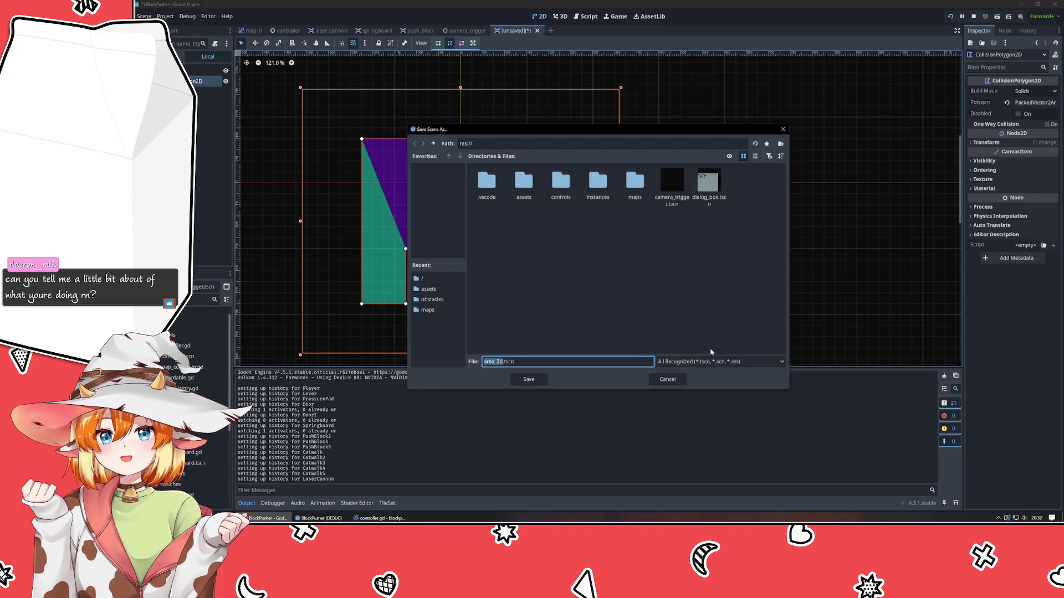
left_click(665, 379)
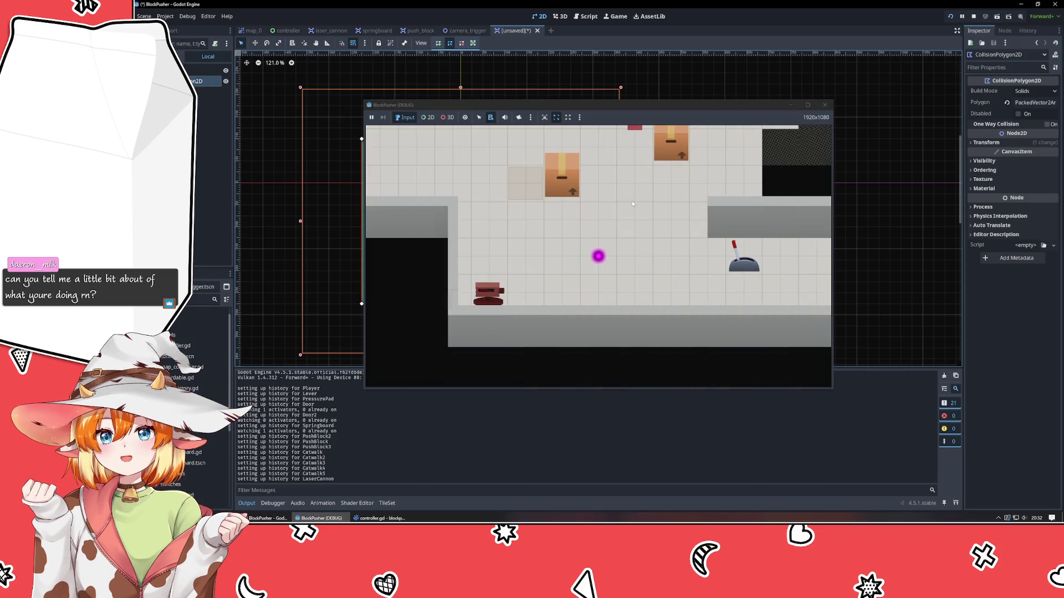
left_click(824, 104)
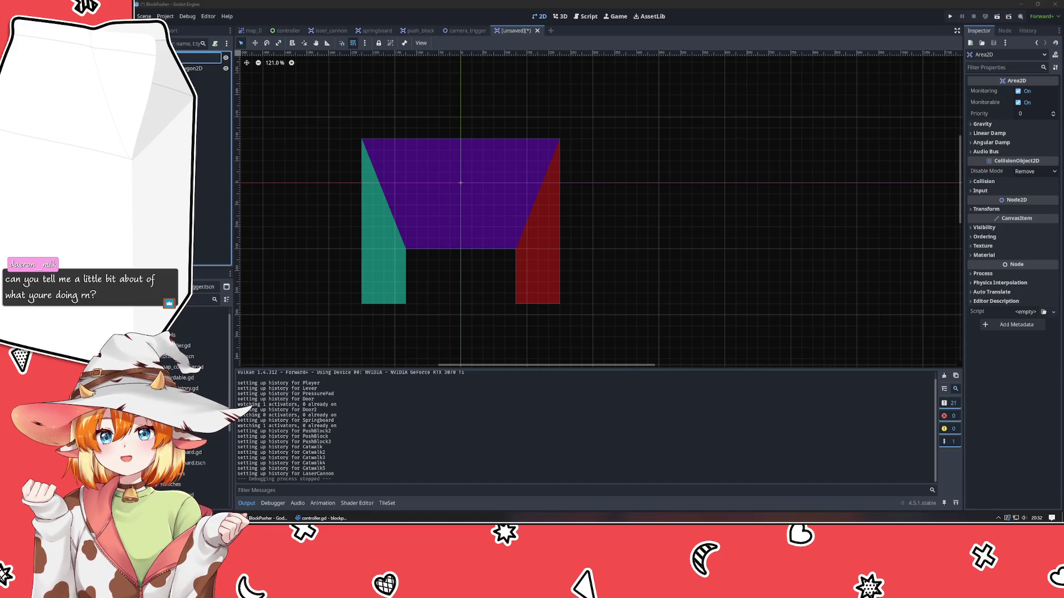
Save the arch scene as box_receiver.tscn with root BoxReceiver, then run the game from map_0
key("Return")
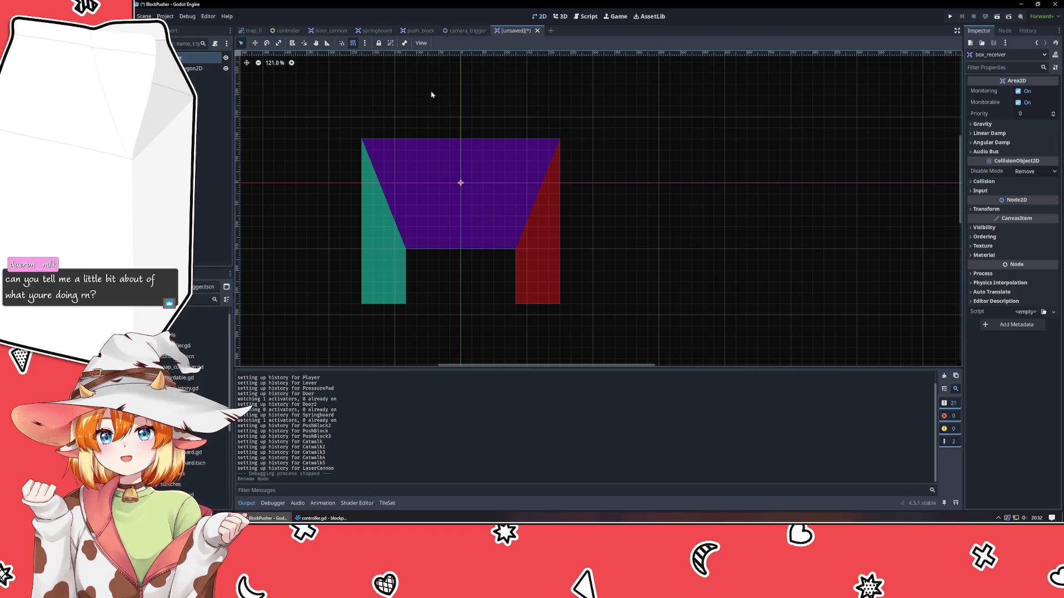
key("ctrl+s")
key("Return")
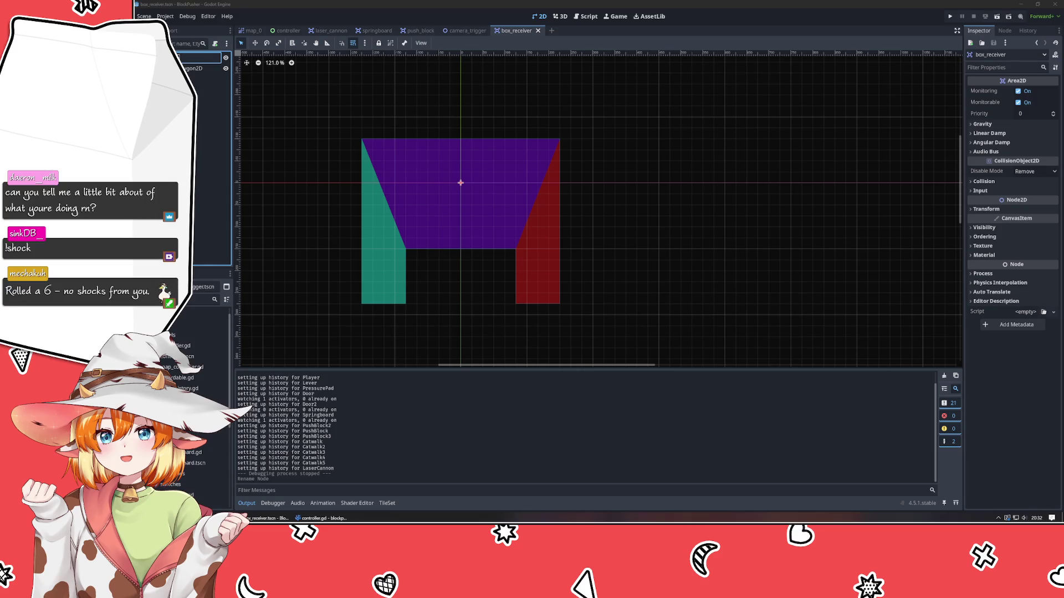
key("Return")
key("ctrl+Tab")
left_click(949, 17)
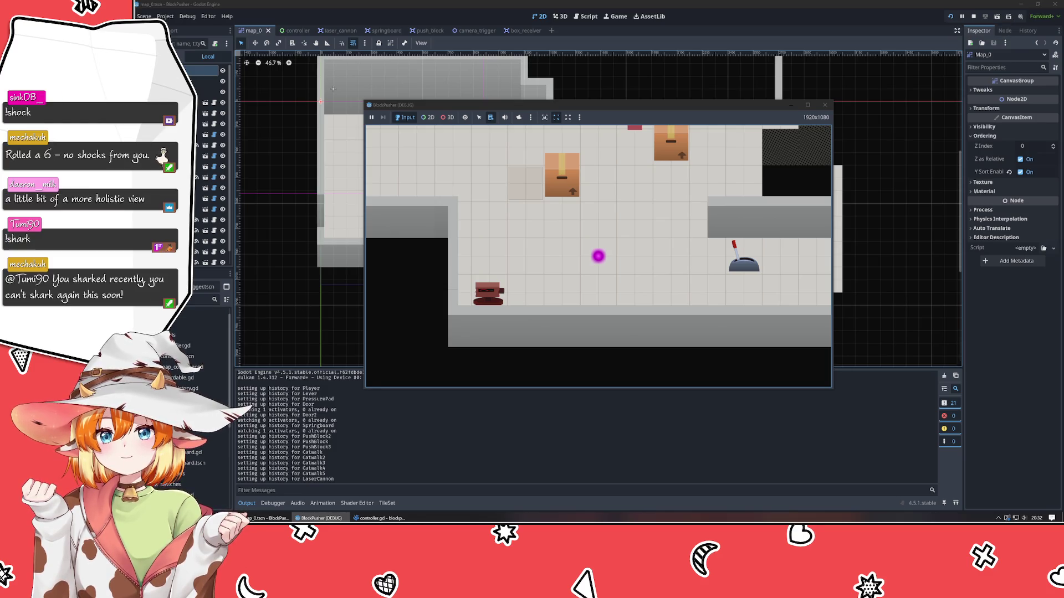
Search 'what does holistic mean' in a new Firefox tab, then hide the browser
key("alt+Tab")
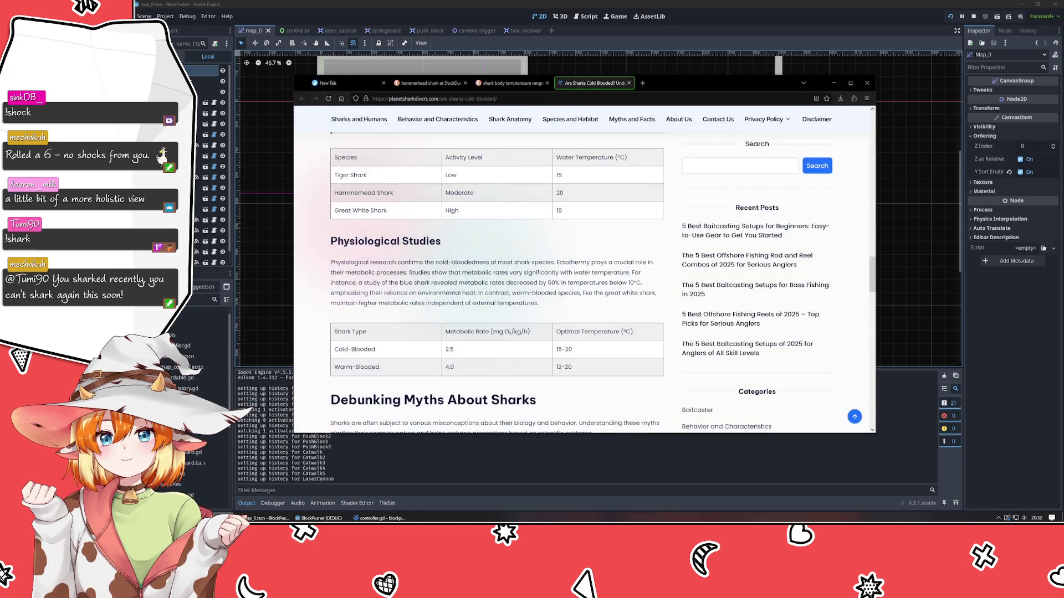
key("ctrl+t")
type("what does")
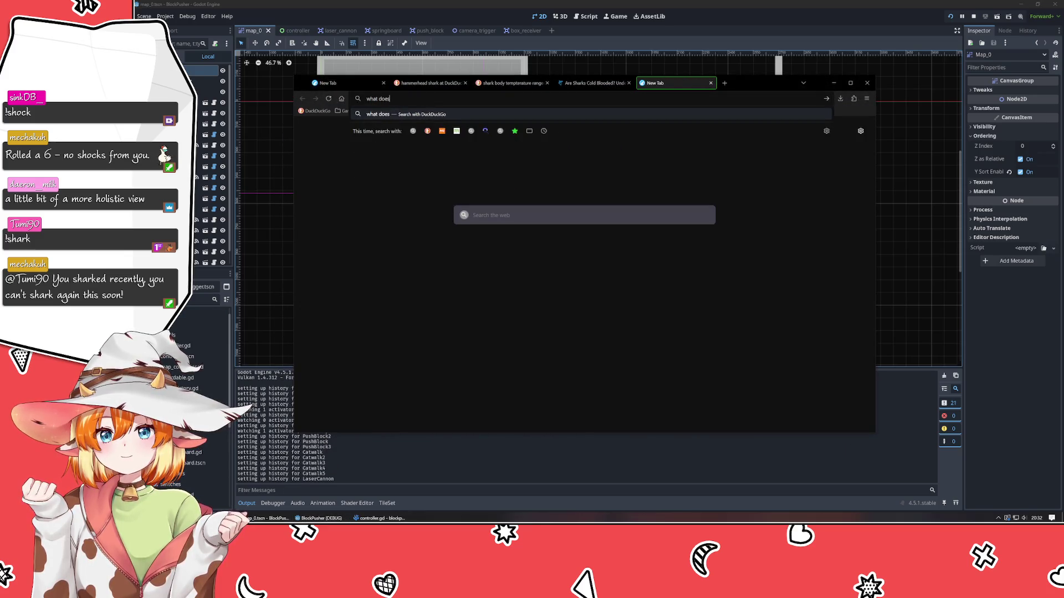
type("an")
key("Return")
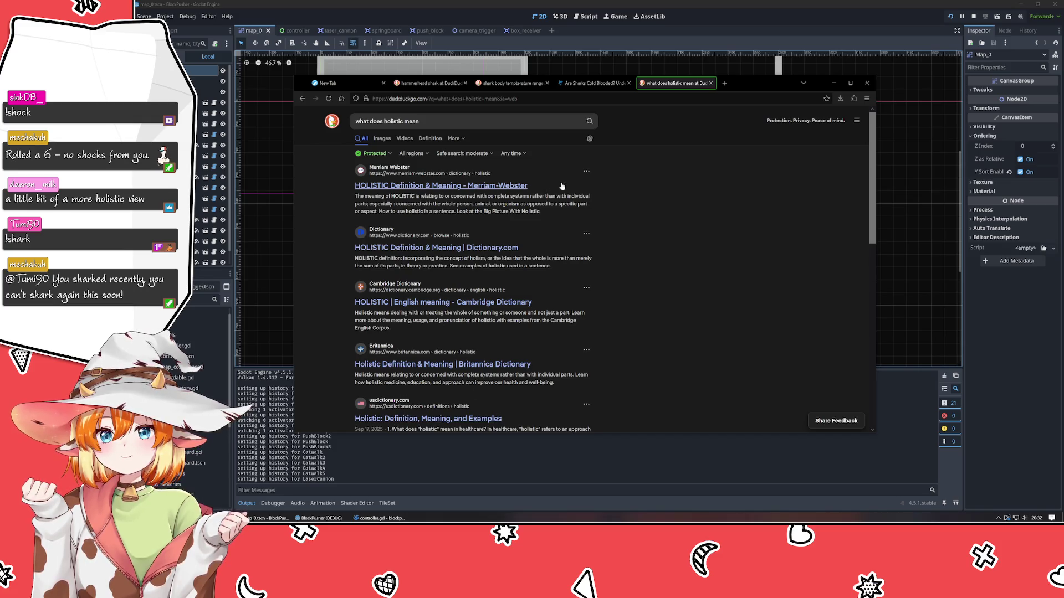
left_click(832, 83)
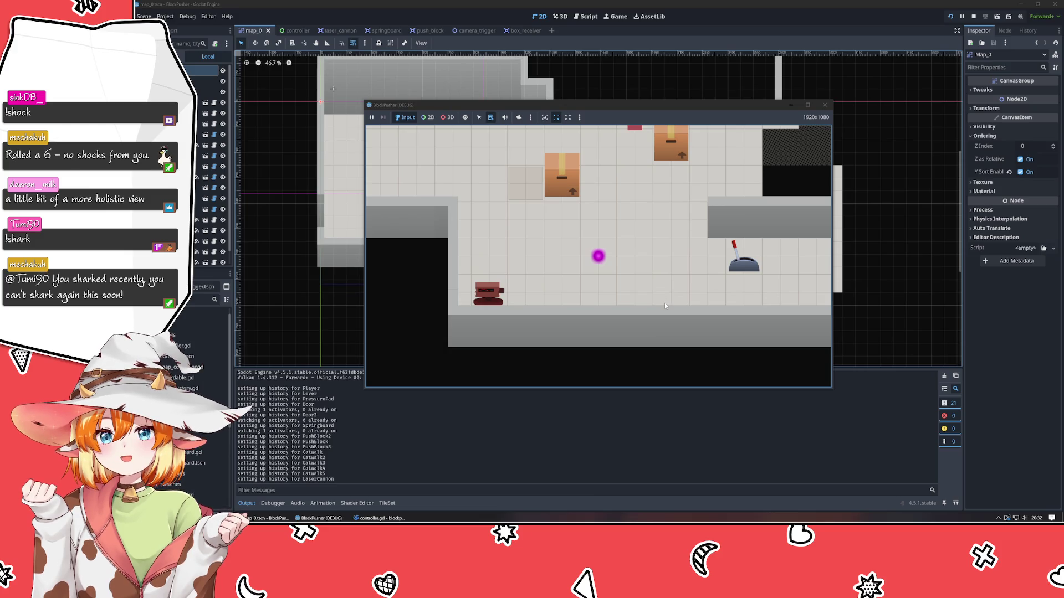
Push the box onto the receiver, off and back on with the arrow keys, then close the game
key("Up")
key("Right")
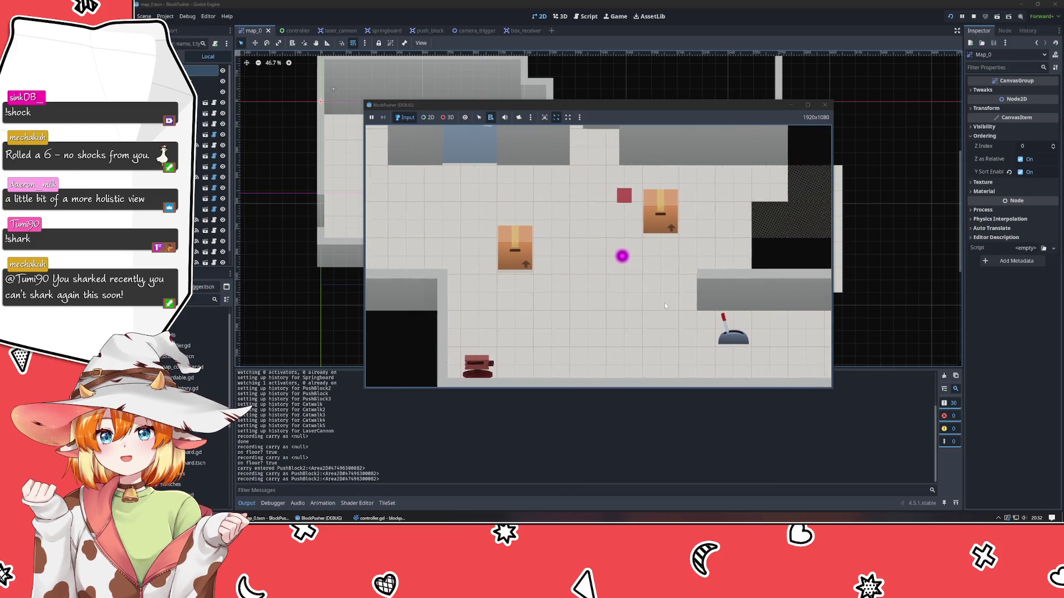
key("Left")
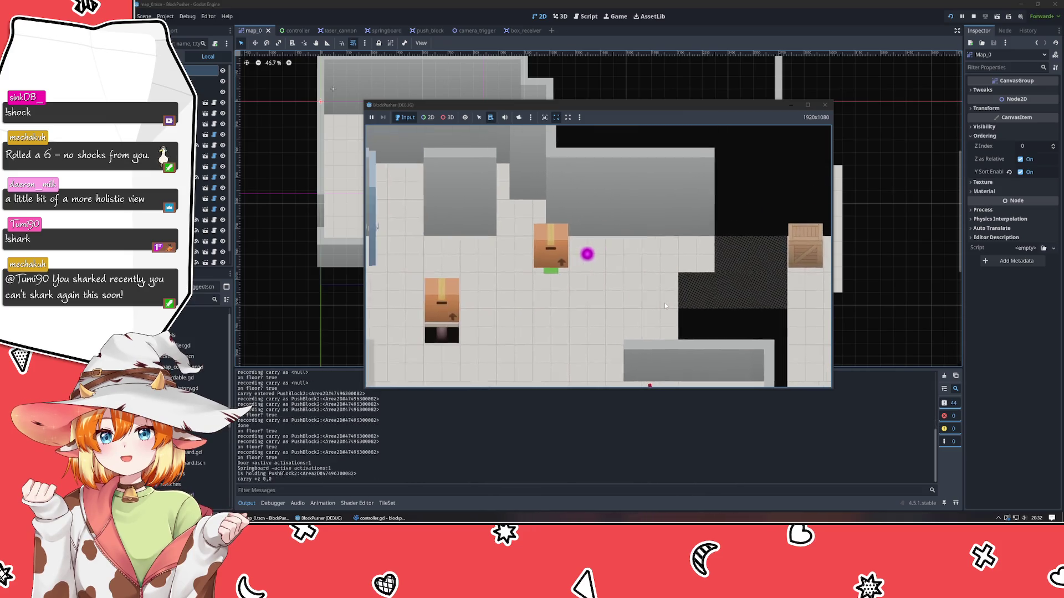
key("Left")
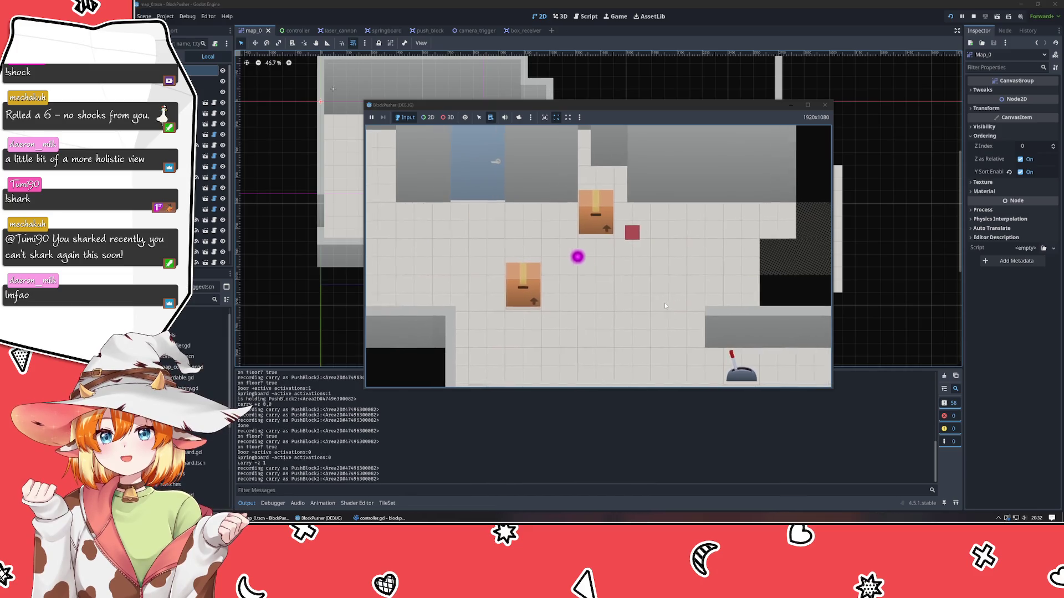
key("Left")
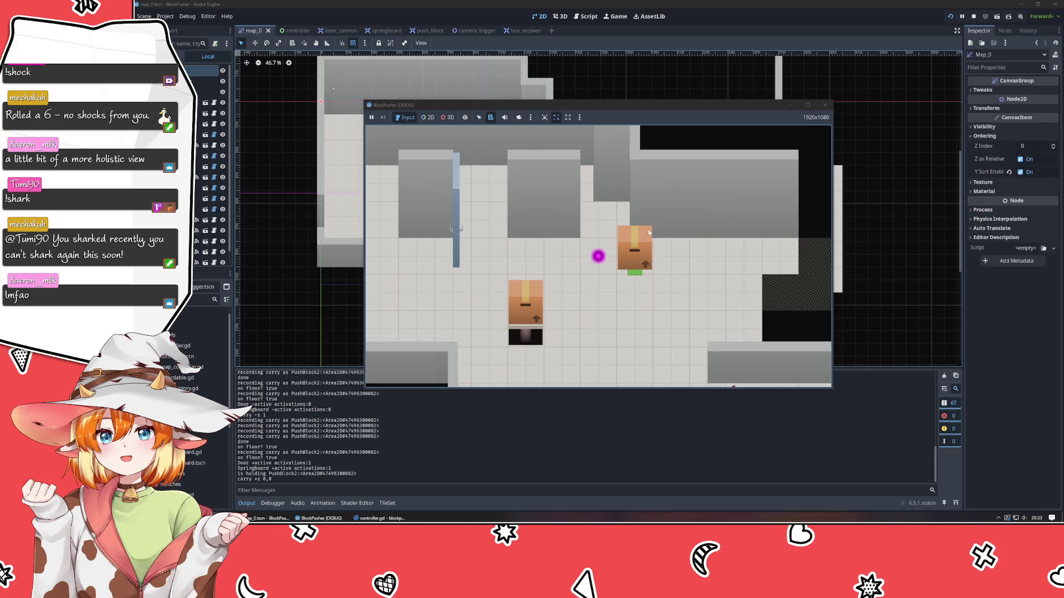
left_click(824, 105)
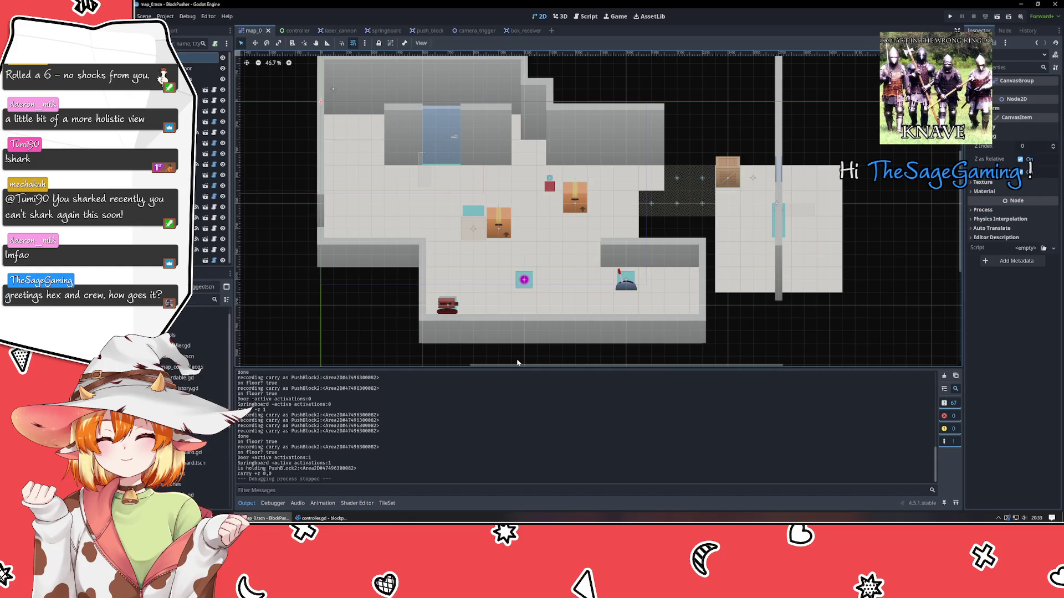
Run the project again and walk the player through the rooms, pushing the top crate up
left_click(950, 17)
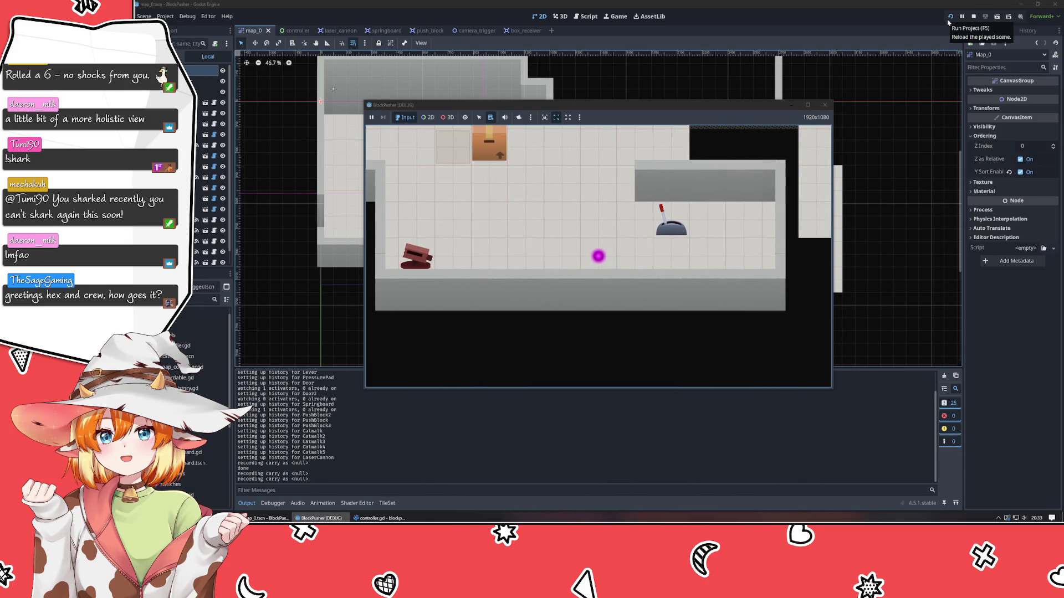
key("Up")
key("Up")
key("Up")
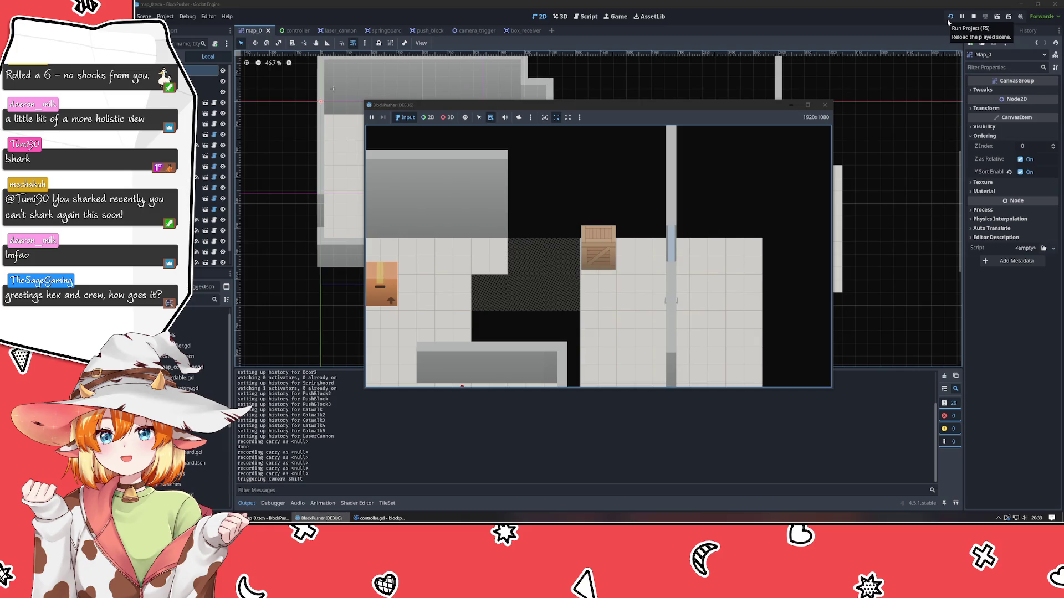
key("Down")
key("Down")
key("Down")
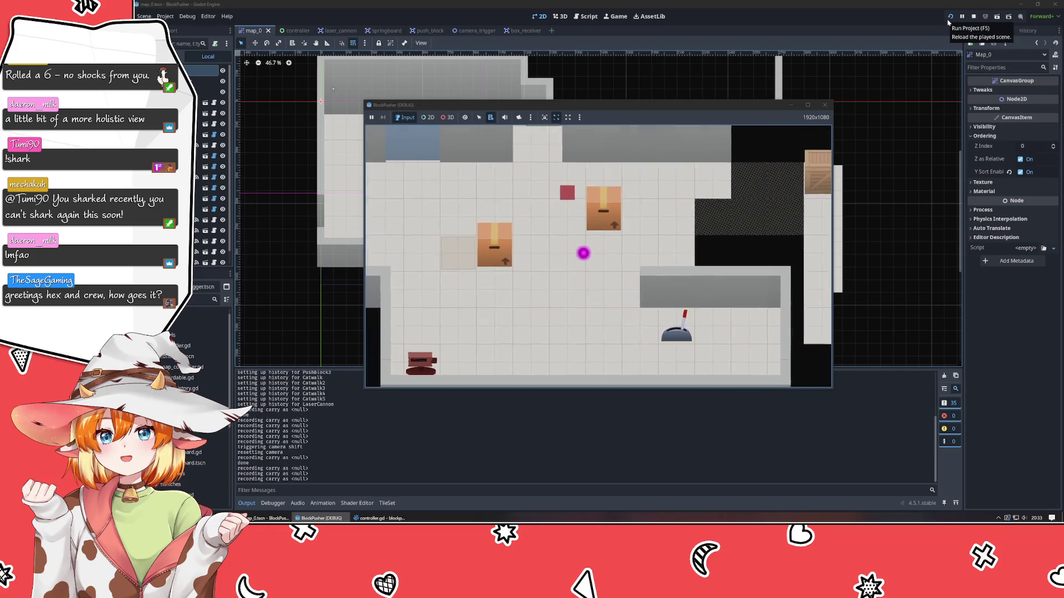
key("Right")
key("Right")
key("Right")
key("Up")
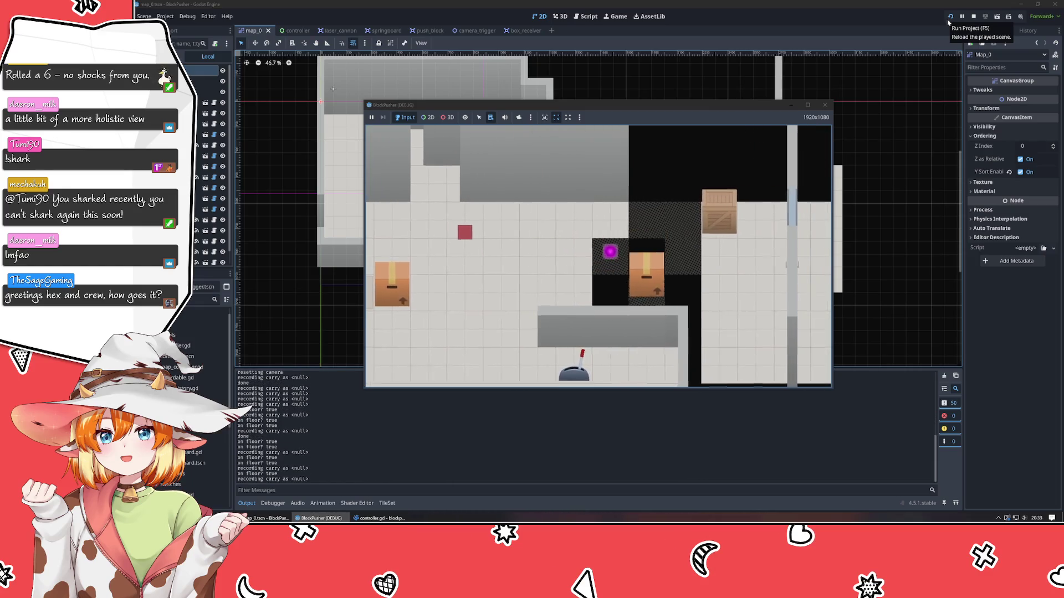
key("Right")
key("Right")
key("Right")
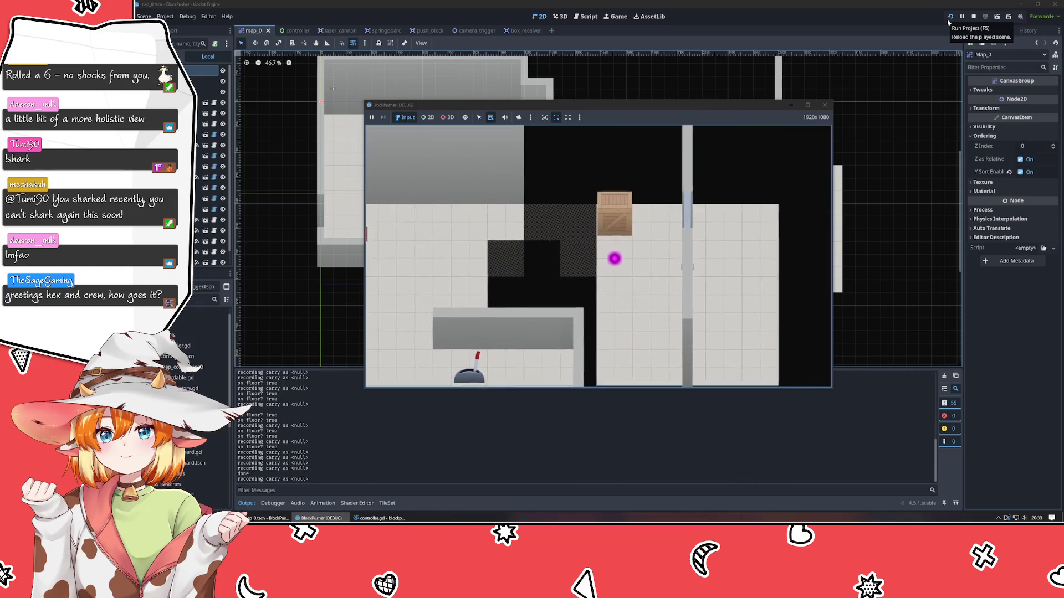
key("Up")
key("Up")
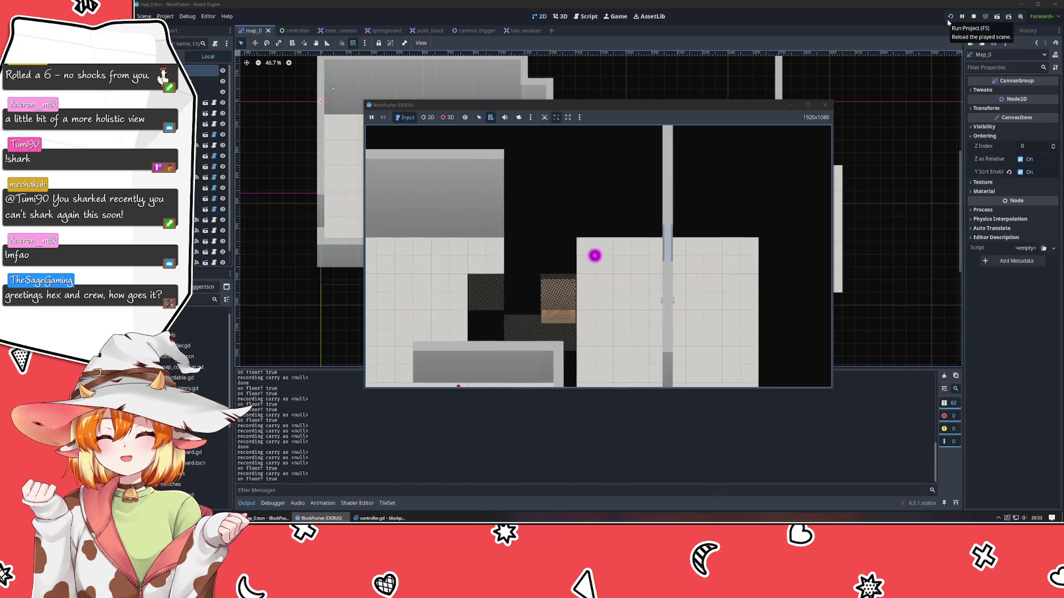
key("Down")
key("Left")
key("Left")
key("Left")
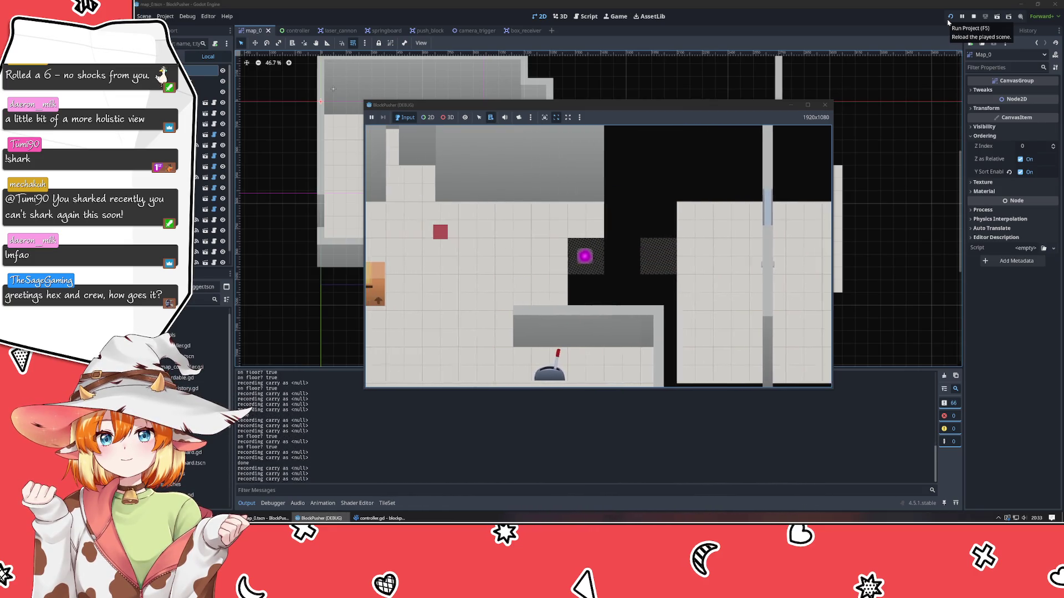
key("Left")
key("Left")
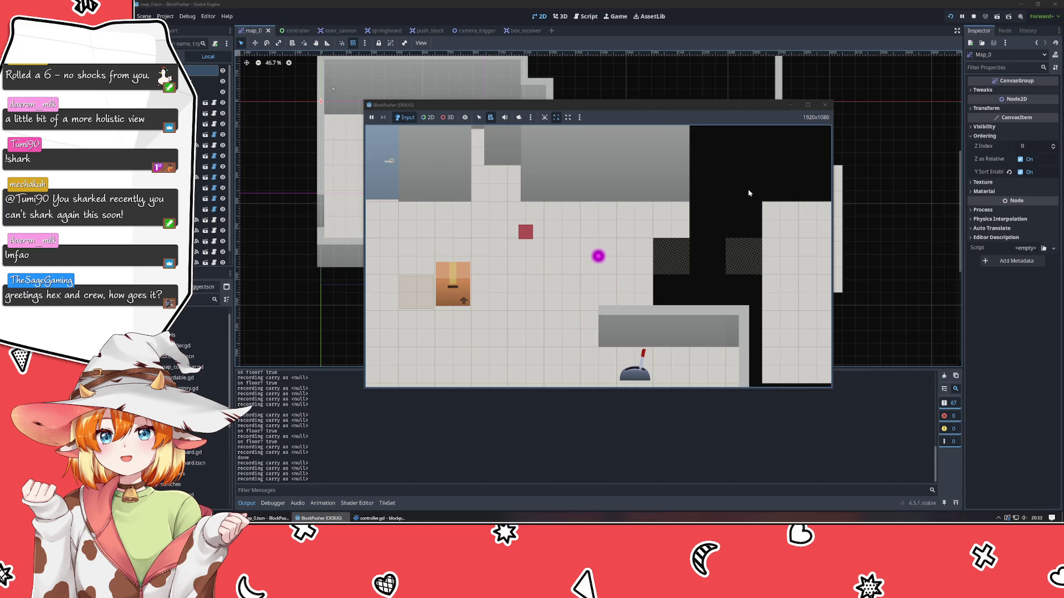
Rewind time three times with Z, then close the game window
key("z")
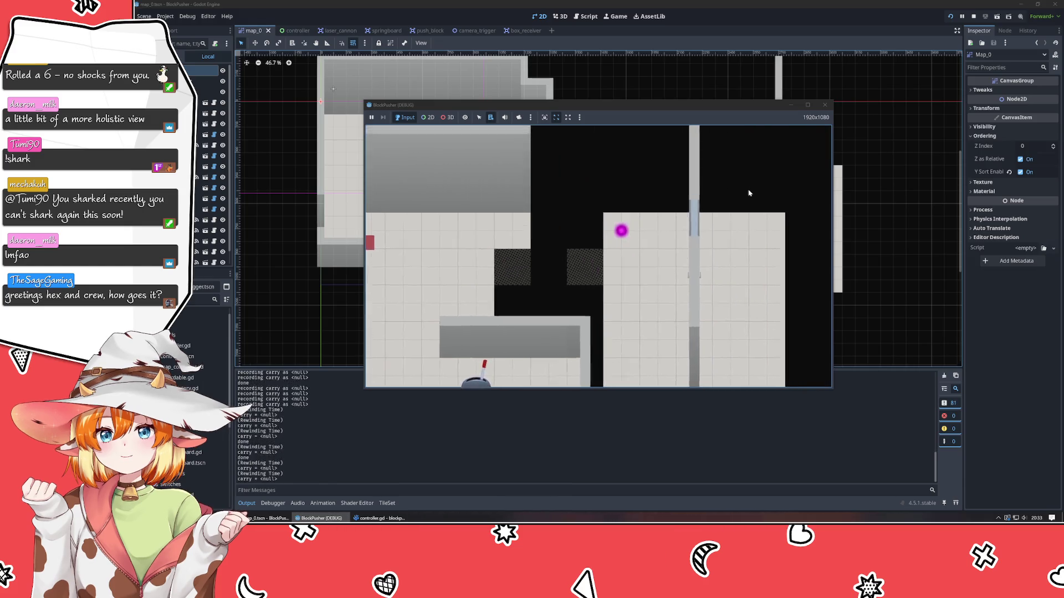
key("z")
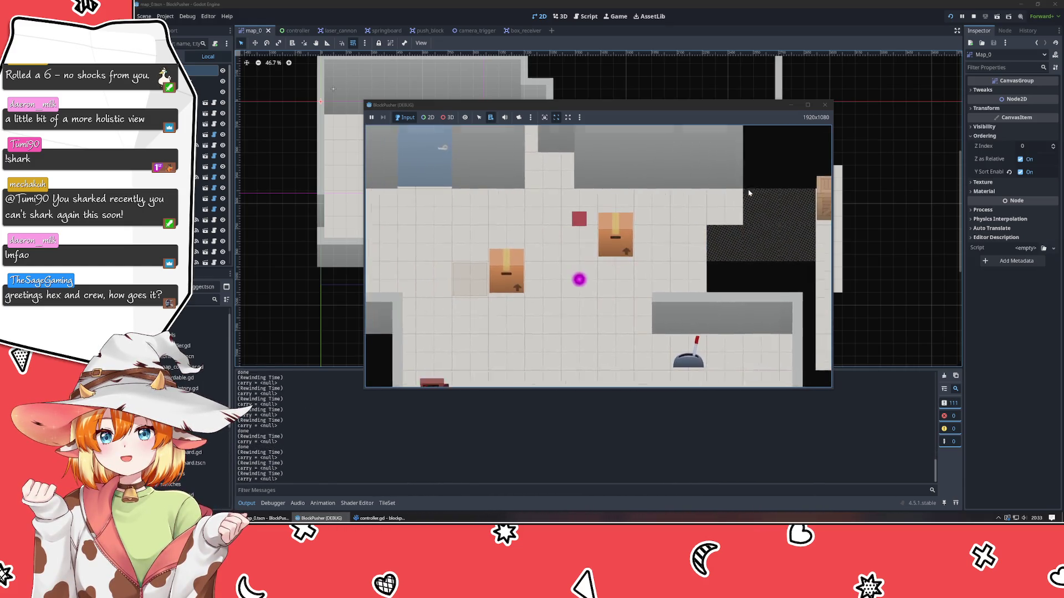
key("z")
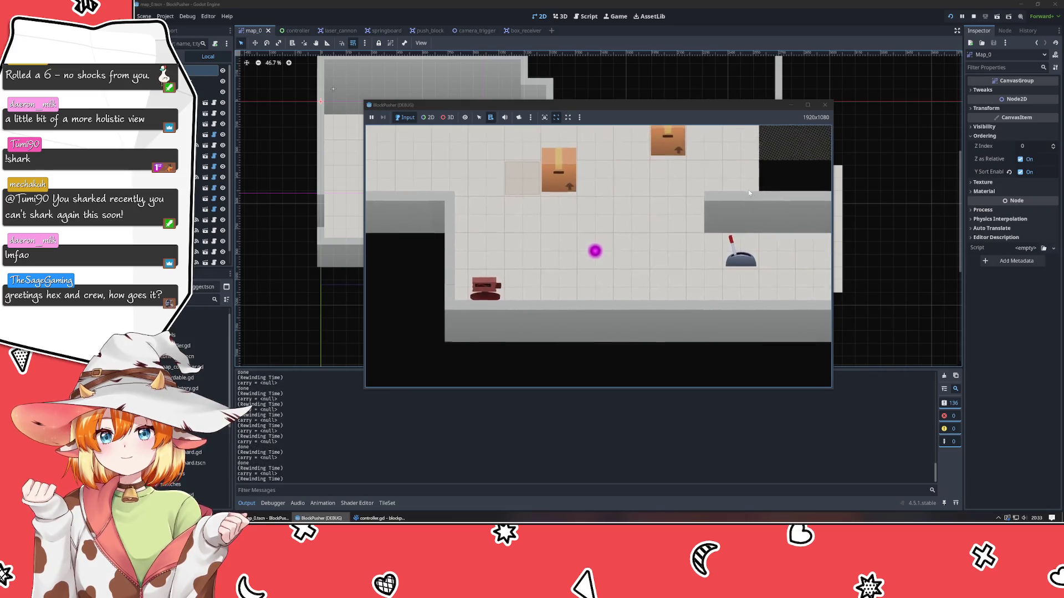
left_click(825, 105)
Deselect the map node and switch to the box_receiver scene
left_click(317, 327)
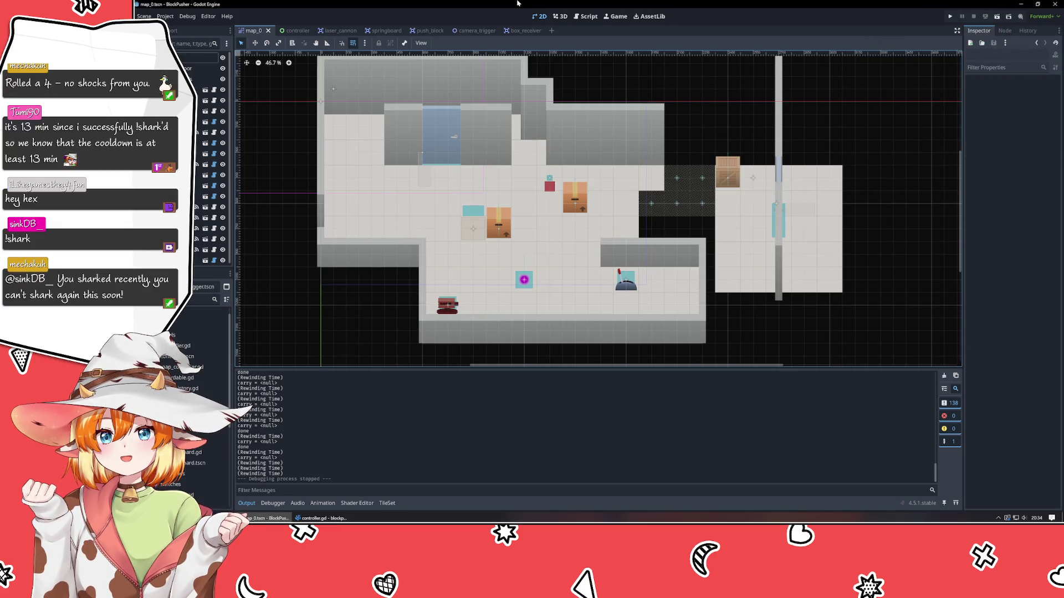
left_click(522, 30)
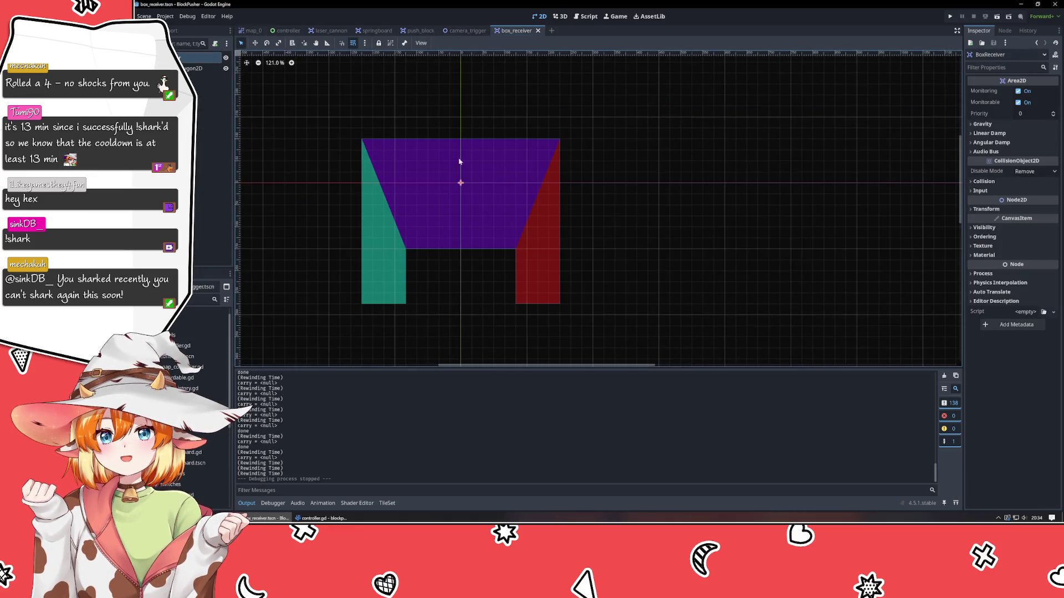
Move the PressurePad 75 px down in map_0, playtest briefly, then return to box_receiver
left_click(252, 30)
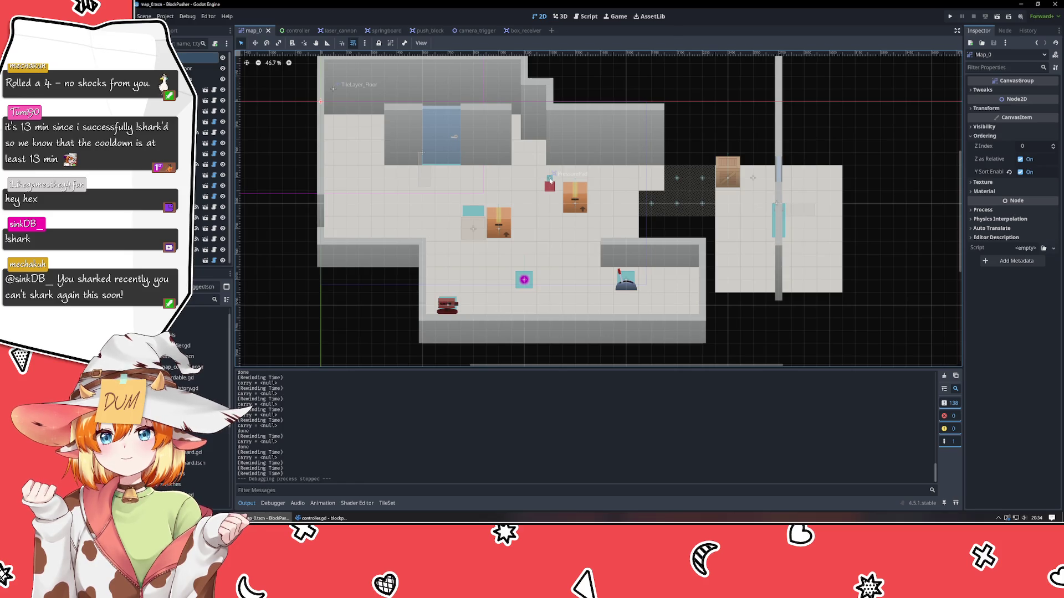
left_click(550, 182)
left_click_drag(550, 178, 546, 186)
left_click(949, 17)
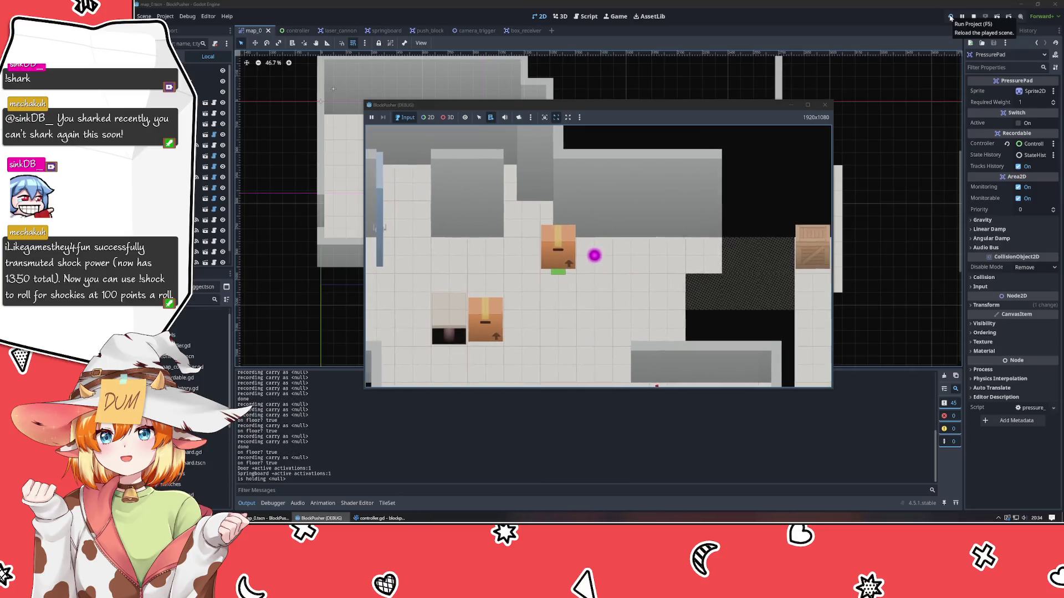
key("Left")
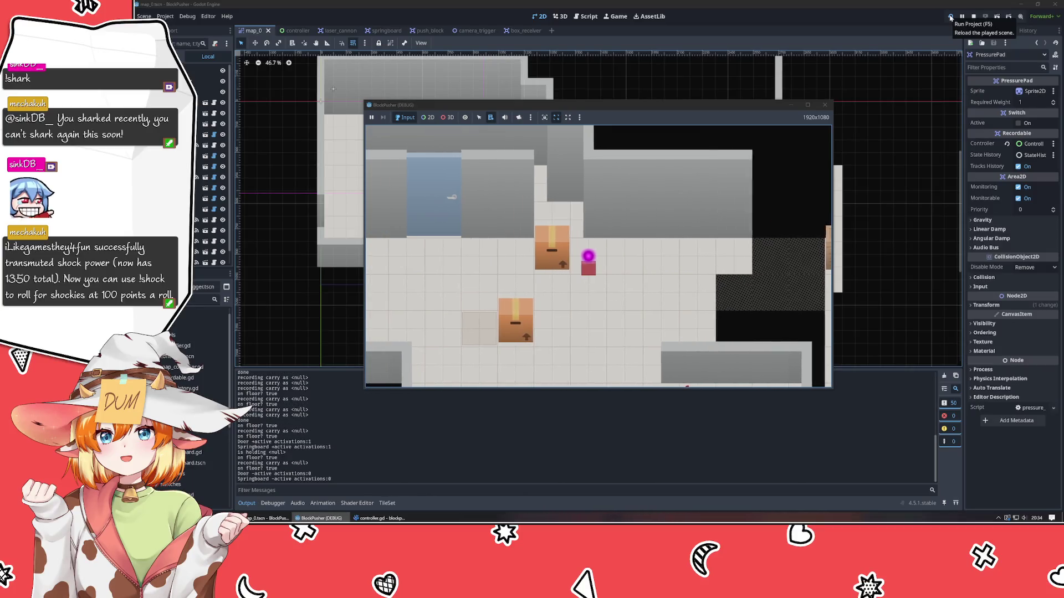
left_click(825, 104)
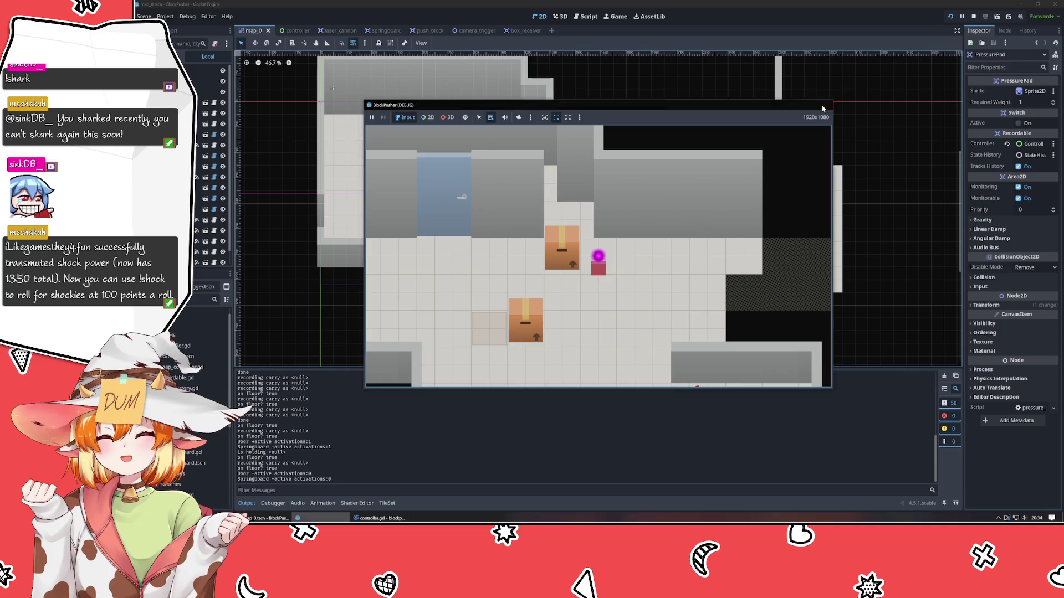
left_click(515, 31)
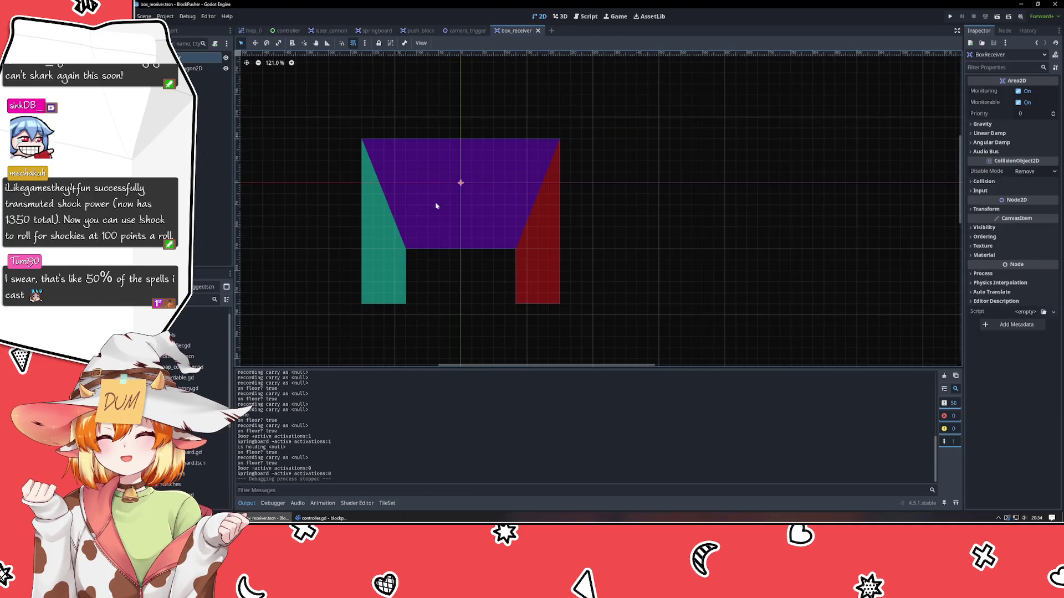
Undo an accidental polygon move, then raise both inner arch vertices to the same higher level
mouse_move(404, 239)
left_mouse_down()
mouse_move(425, 253)
mouse_move(545, 261)
mouse_move(419, 224)
left_mouse_up()
key("ctrl+z")
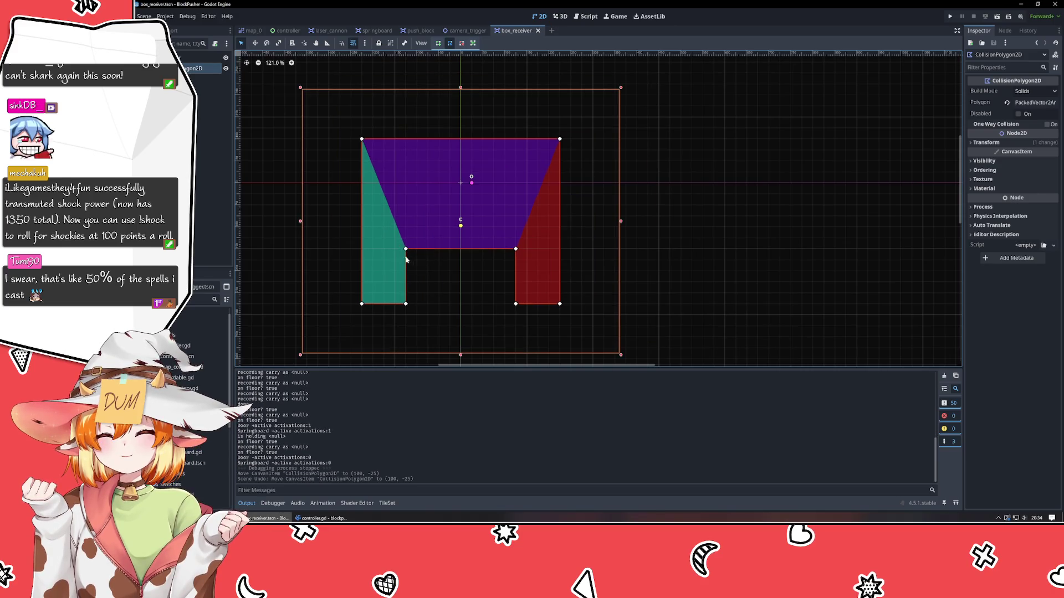
left_click(405, 248)
left_click_drag(515, 249, 516, 206)
left_click_drag(406, 249, 405, 205)
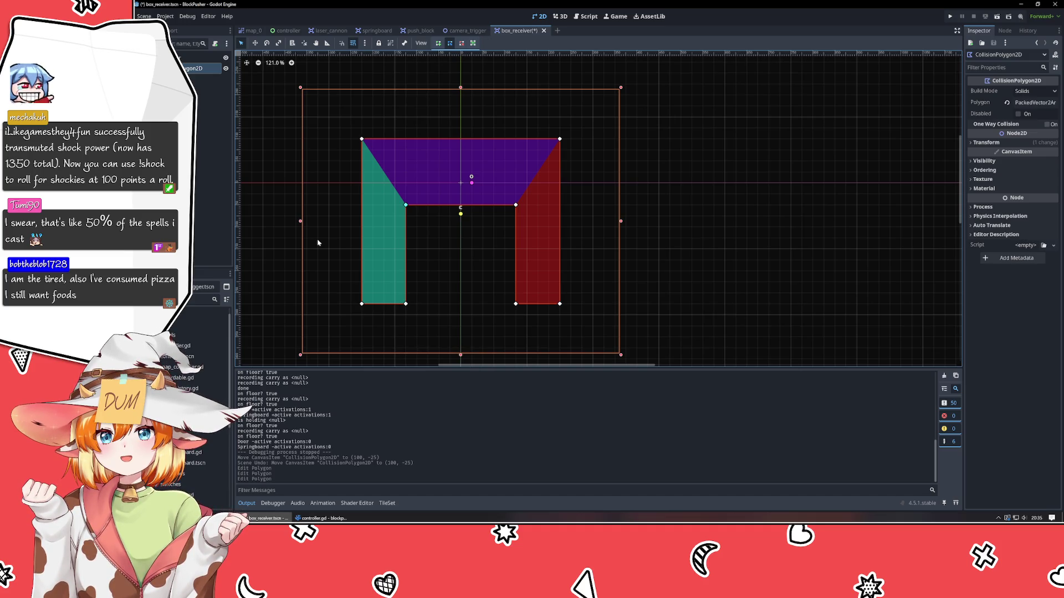
Deselect the polygon, save box_receiver, and return to the map_0 level
key("Escape")
key("ctrl+s")
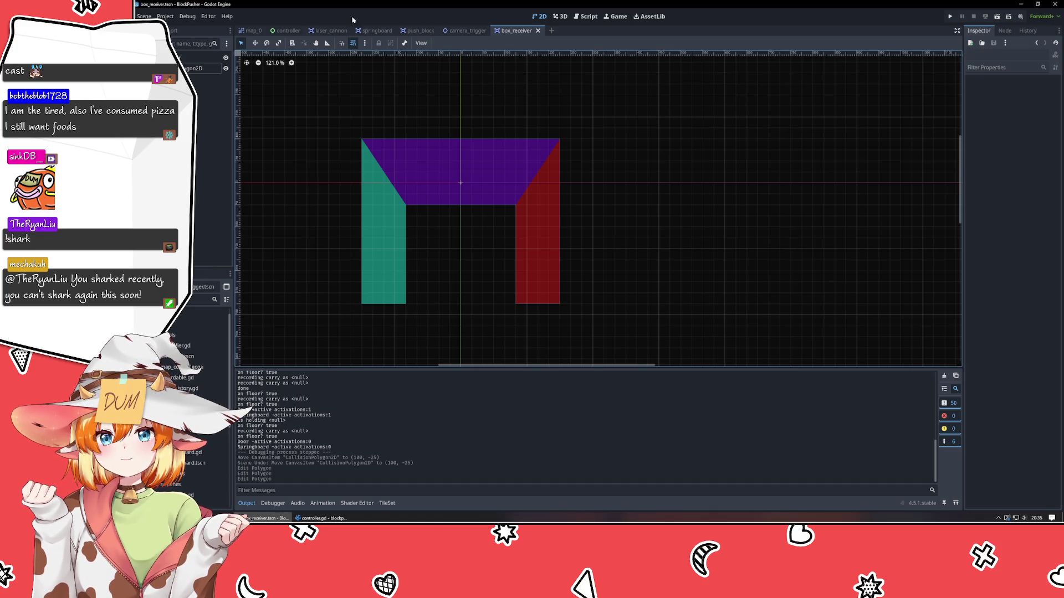
left_click(253, 31)
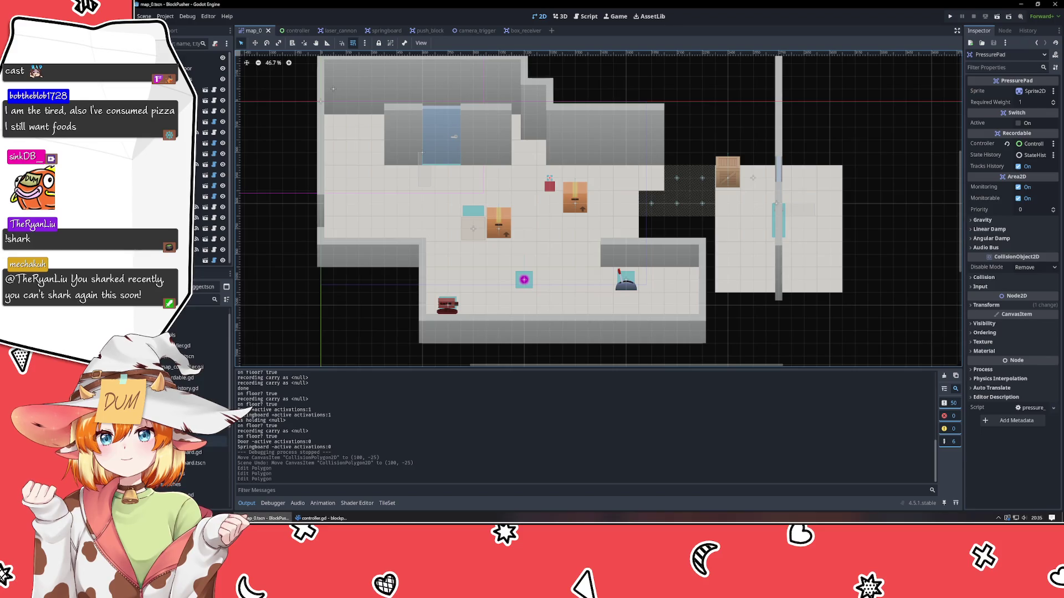
Pan the map_0 view slightly and select the LaserCannon at (750, 1200) to show it in the Inspector
left_click_drag(322, 291, 400, 355)
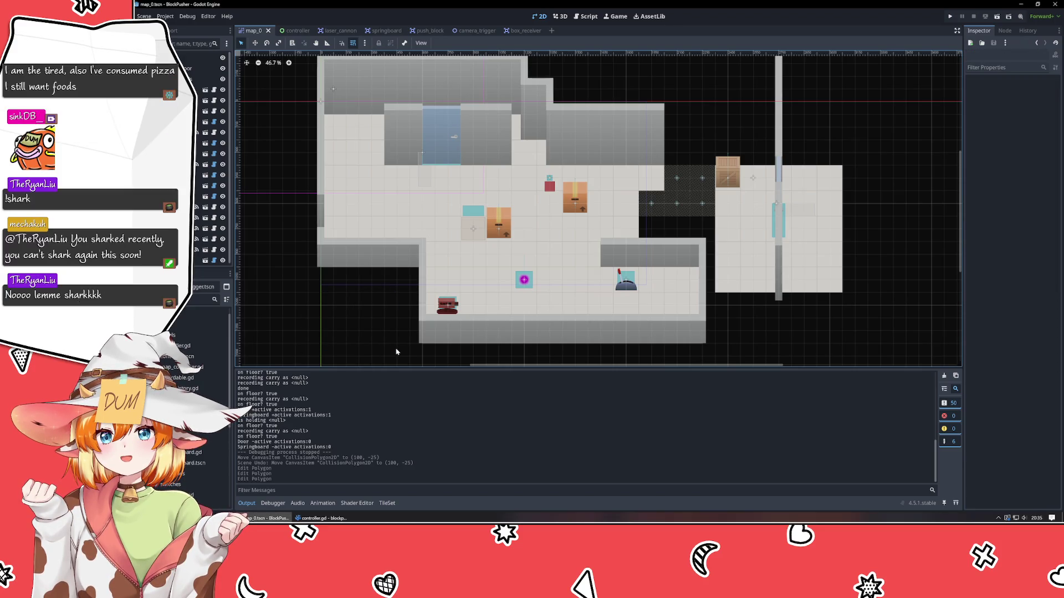
mouse_move(275, 356)
left_mouse_down()
mouse_move(291, 337)
mouse_move(421, 269)
left_mouse_up()
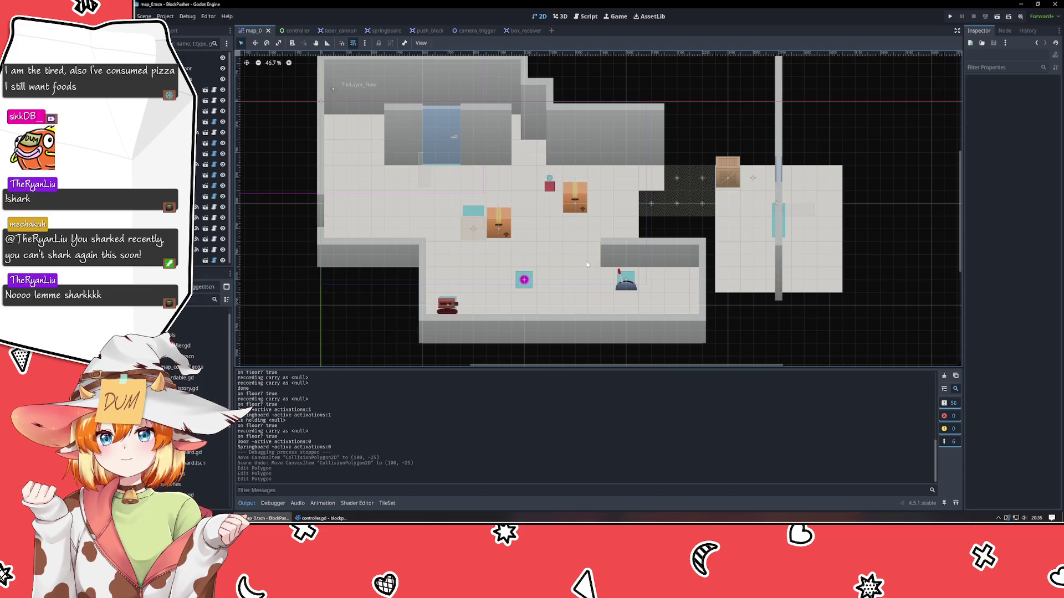
mouse_move(780, 321)
left_mouse_down()
mouse_move(636, 352)
mouse_move(571, 247)
mouse_move(699, 83)
mouse_move(780, 84)
left_mouse_up()
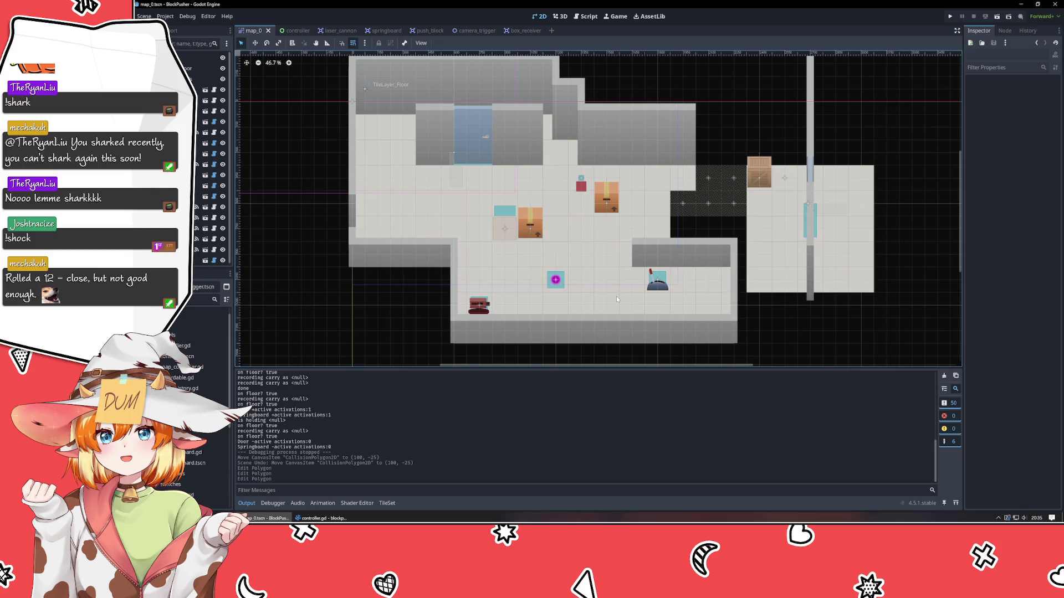
left_click(186, 68)
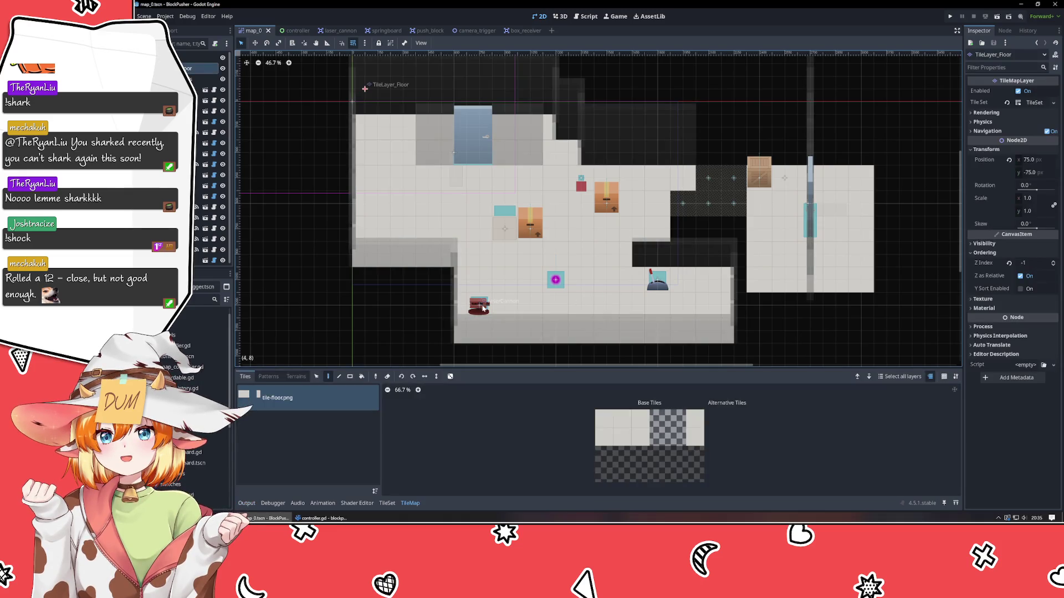
left_click(199, 185)
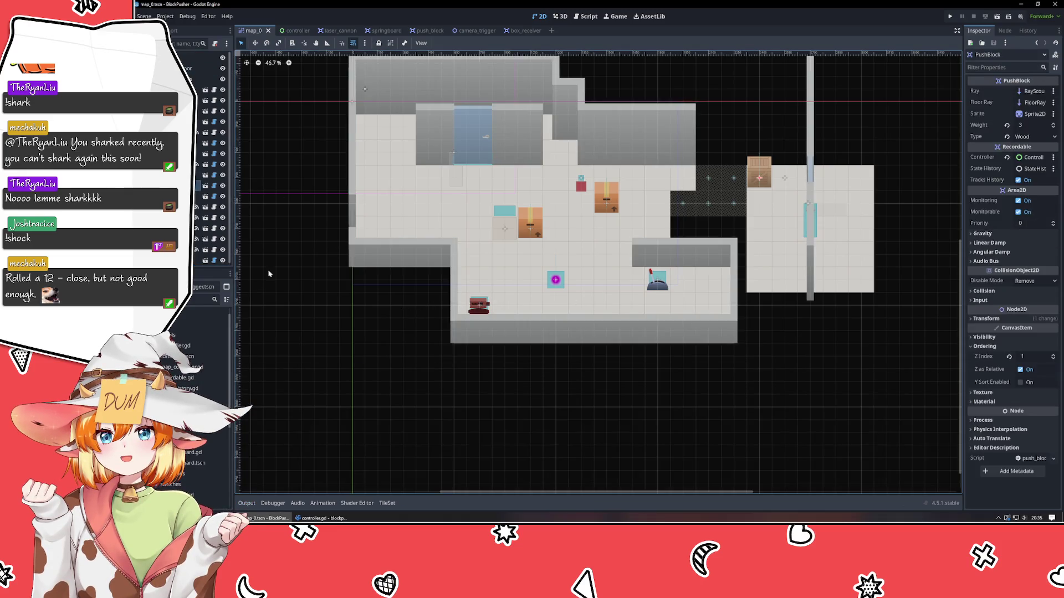
left_click(479, 310)
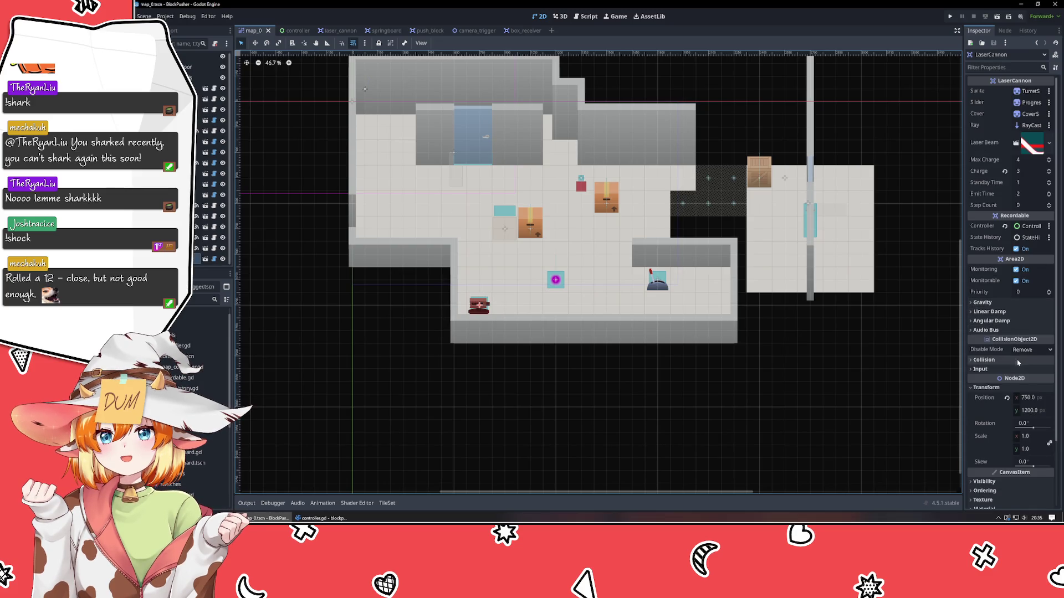
Set the LaserCannon's rotation to 270° and run the project to playtest it
left_click(1032, 422)
type("90")
key("Return")
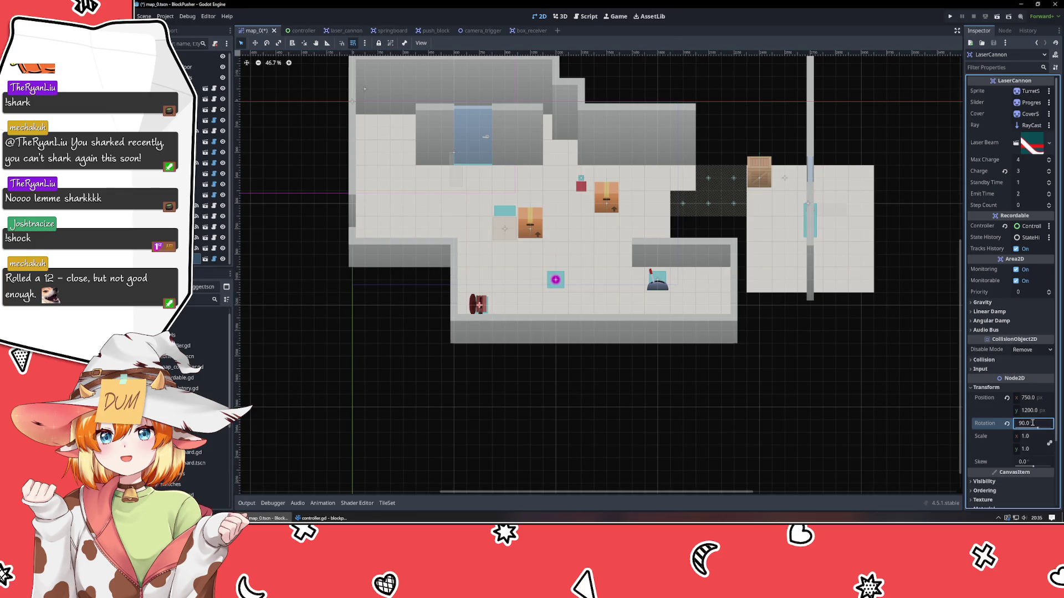
type("270")
key("Return")
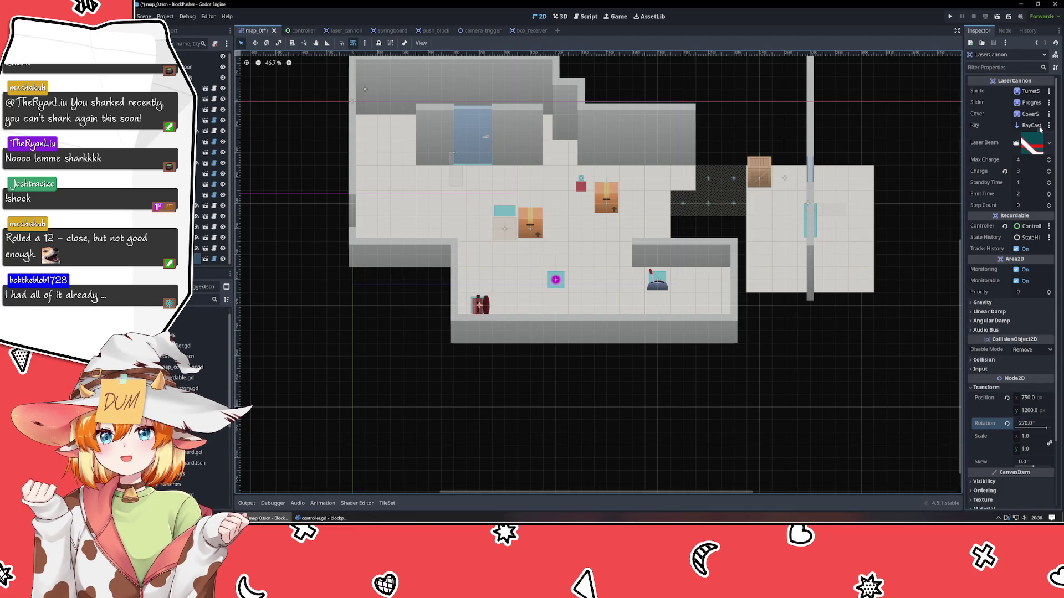
left_click(951, 17)
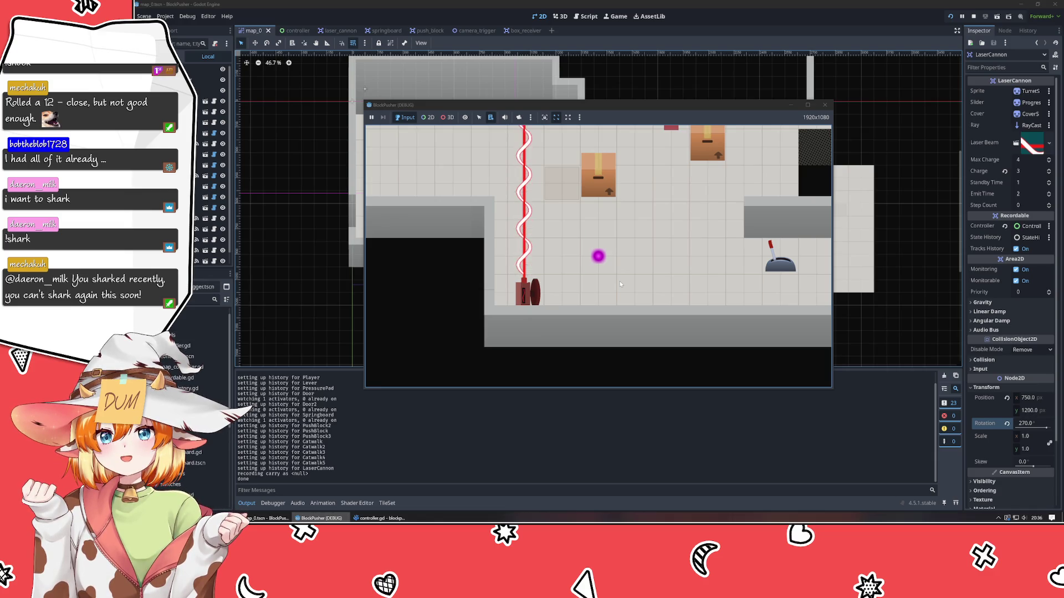
Move the player up, left, up and right past the laser, then stop the game
key("Up")
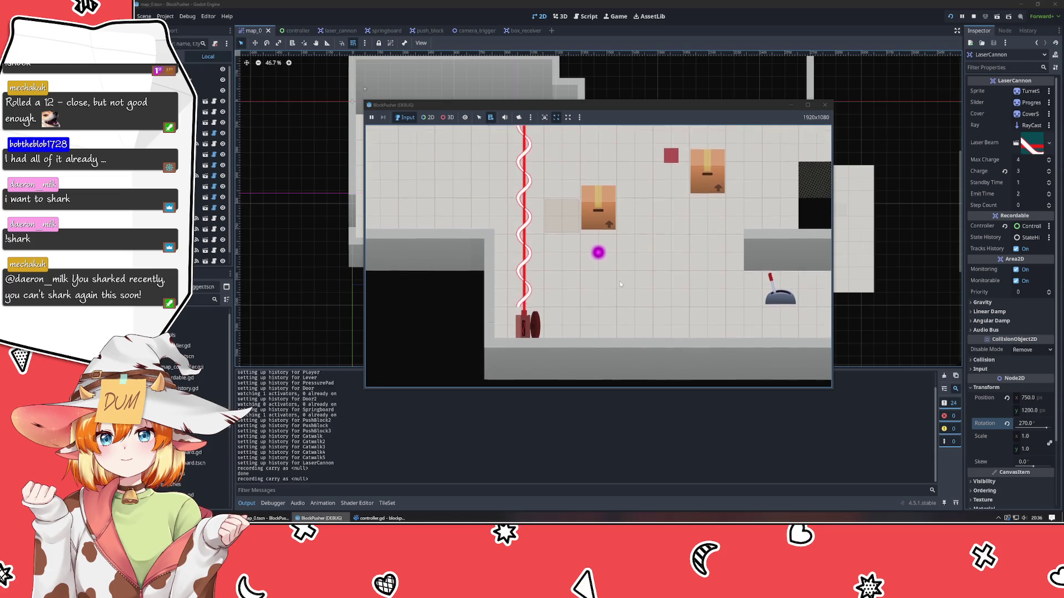
key("Left")
key("Up")
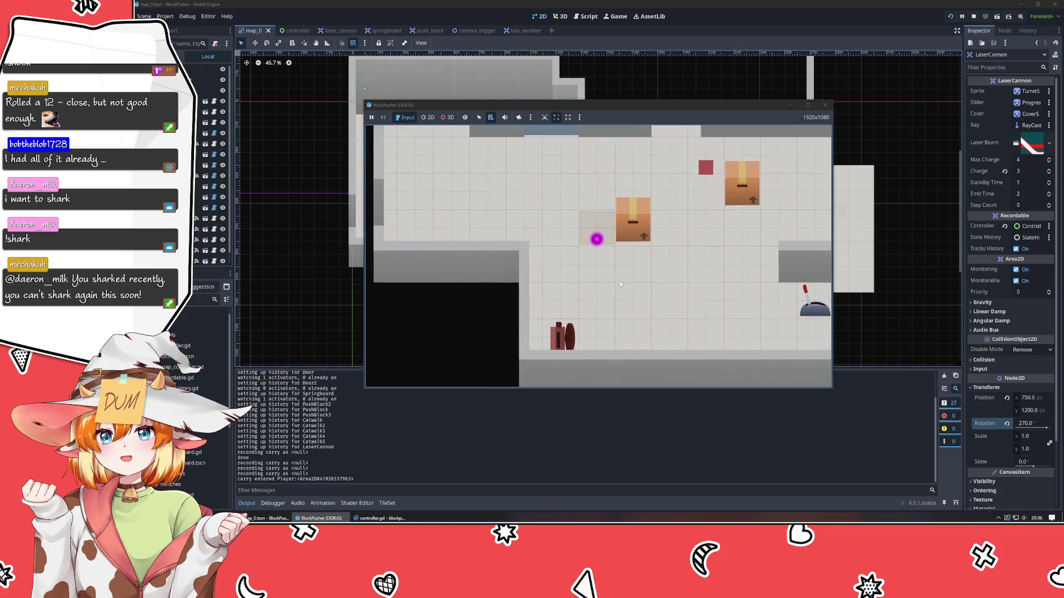
key("Right")
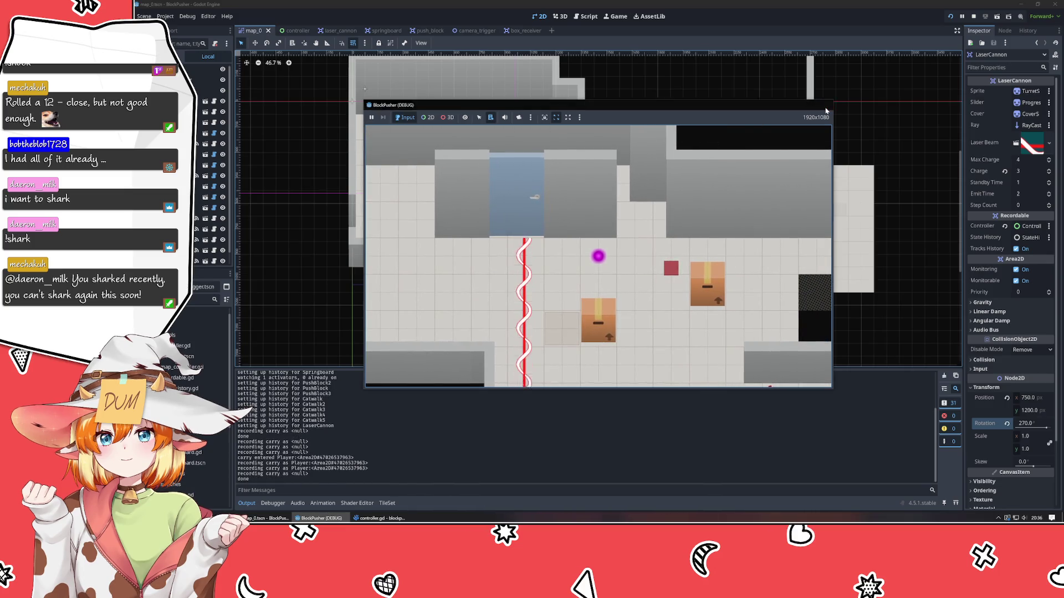
left_click(824, 105)
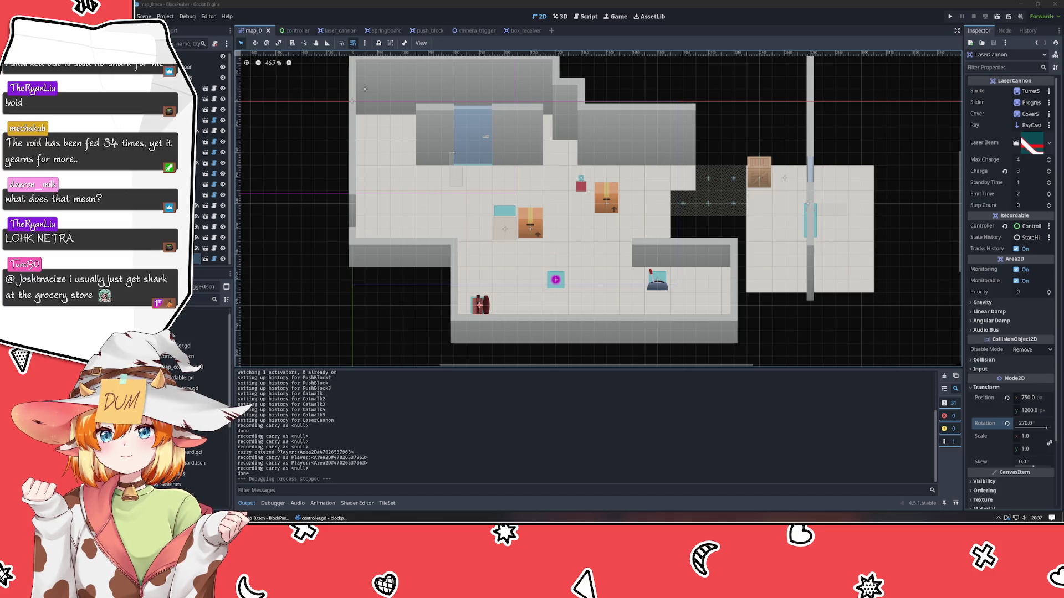
left_click(338, 282)
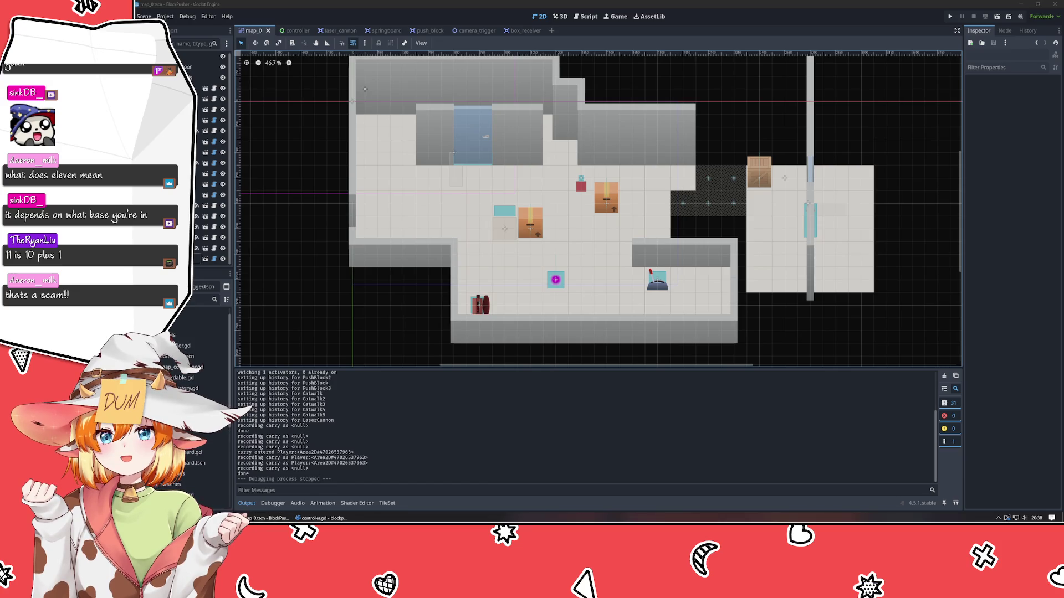
left_click(348, 288)
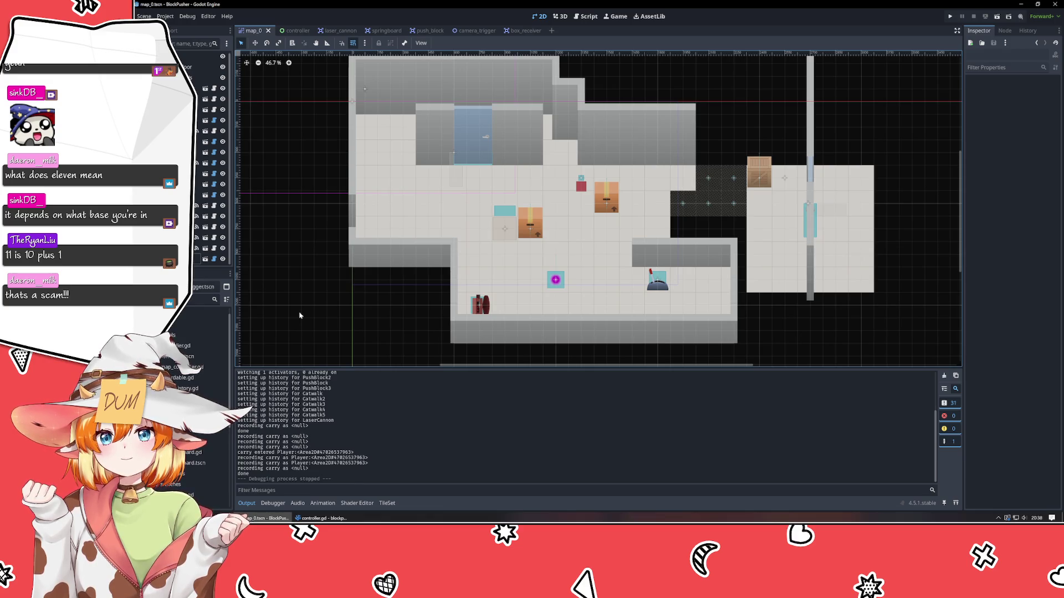
left_click_drag(326, 319, 455, 271)
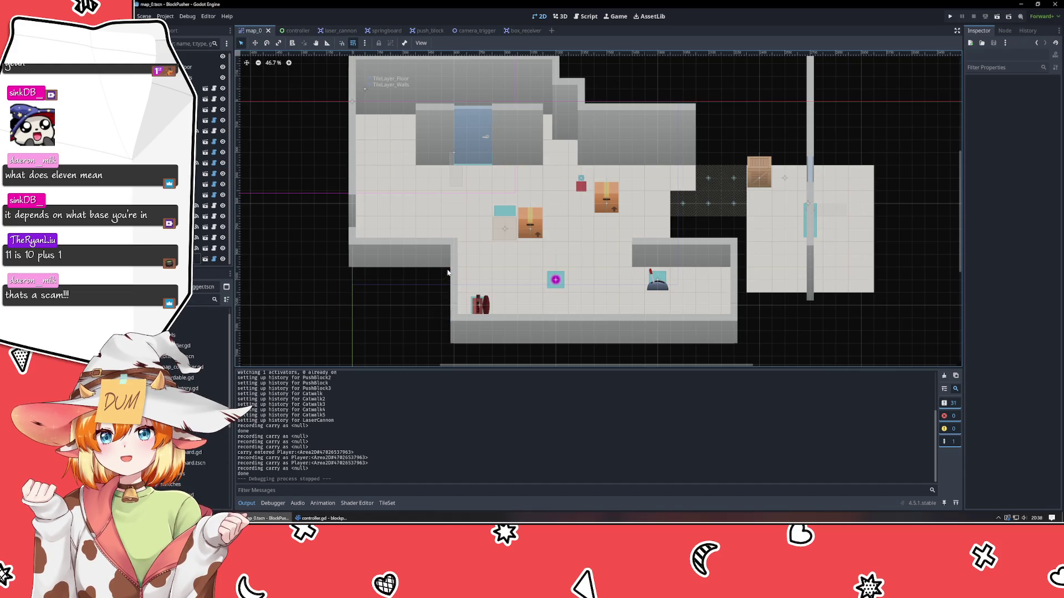
Select the walls layer and Map_0 root, clear the selection, then switch to the box_receiver scene
left_click(191, 77)
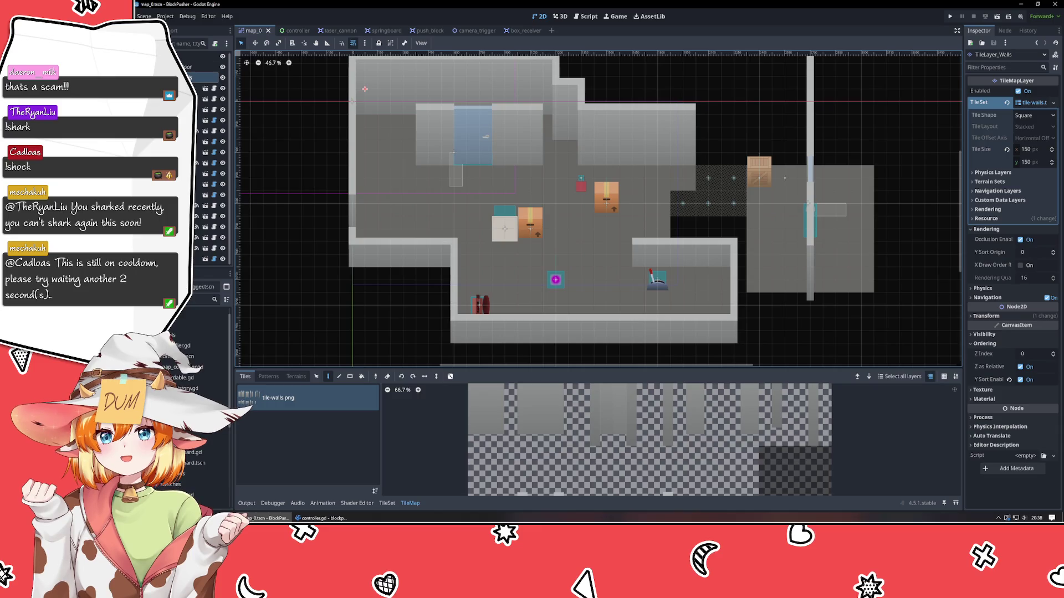
left_click(434, 356)
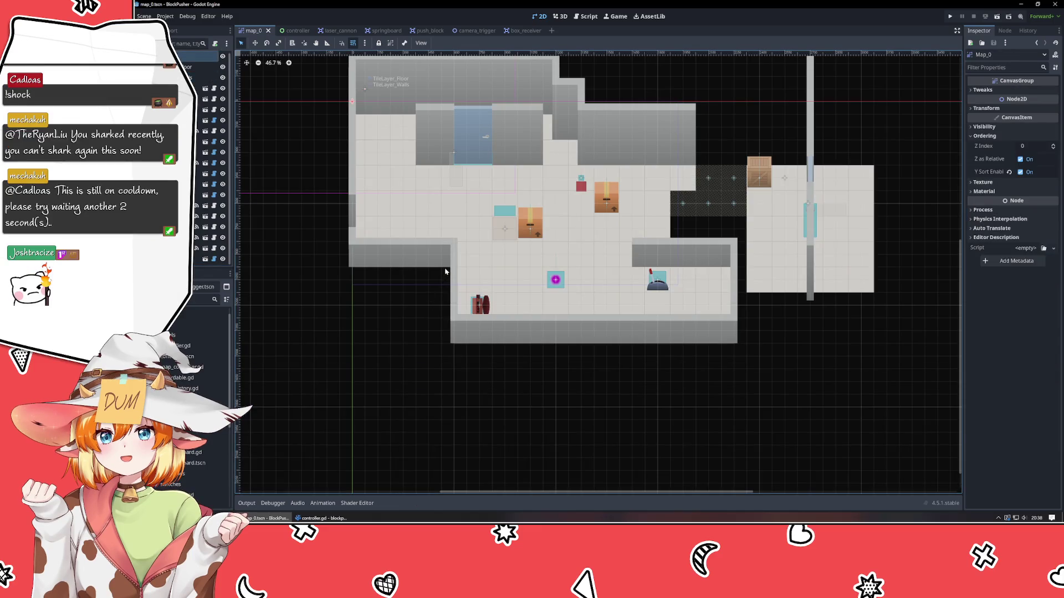
left_click(445, 272)
left_click(339, 361)
mouse_move(314, 376)
left_mouse_down()
mouse_move(401, 297)
mouse_move(447, 273)
left_mouse_up()
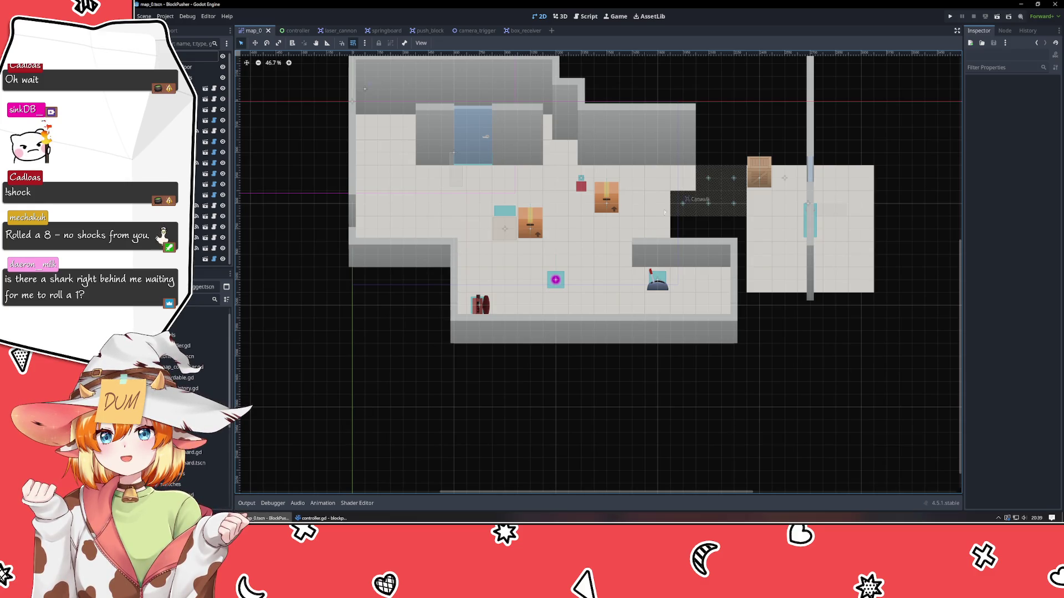
left_click(522, 30)
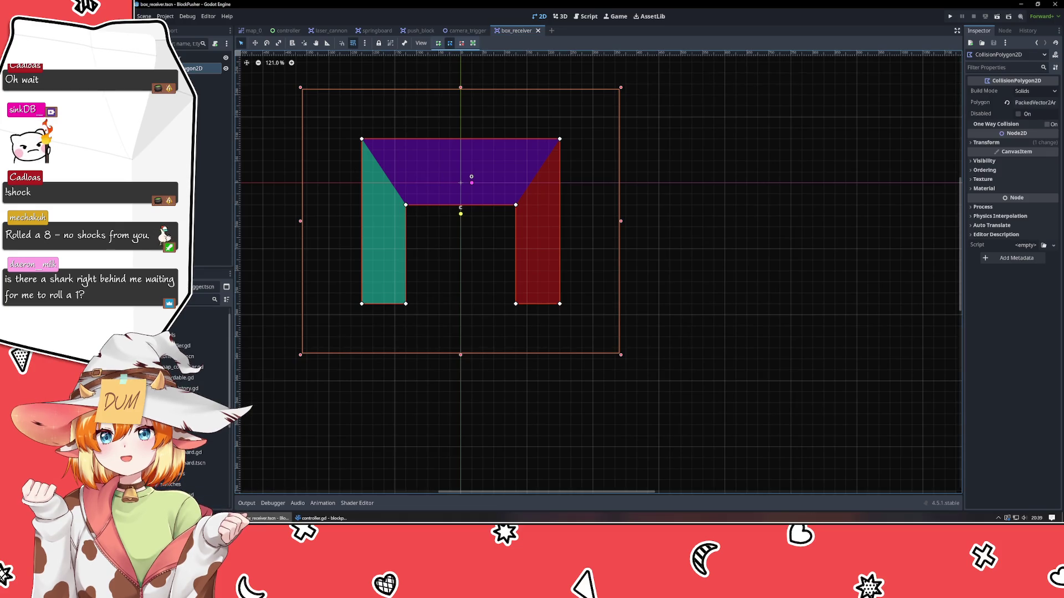
Launch Affinity Designer 2 from the Start menu
key("super")
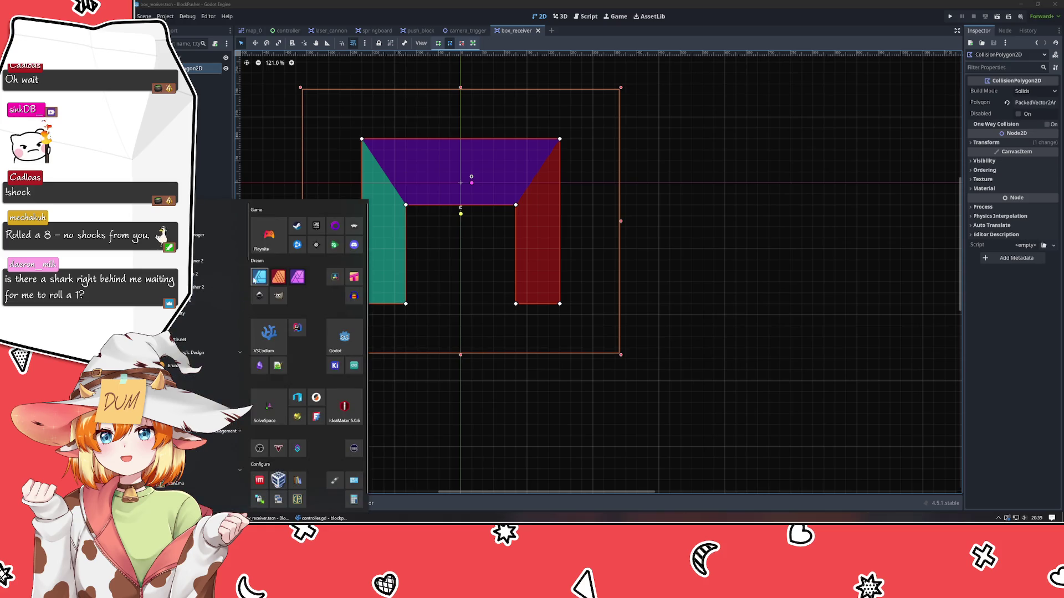
left_click(260, 279)
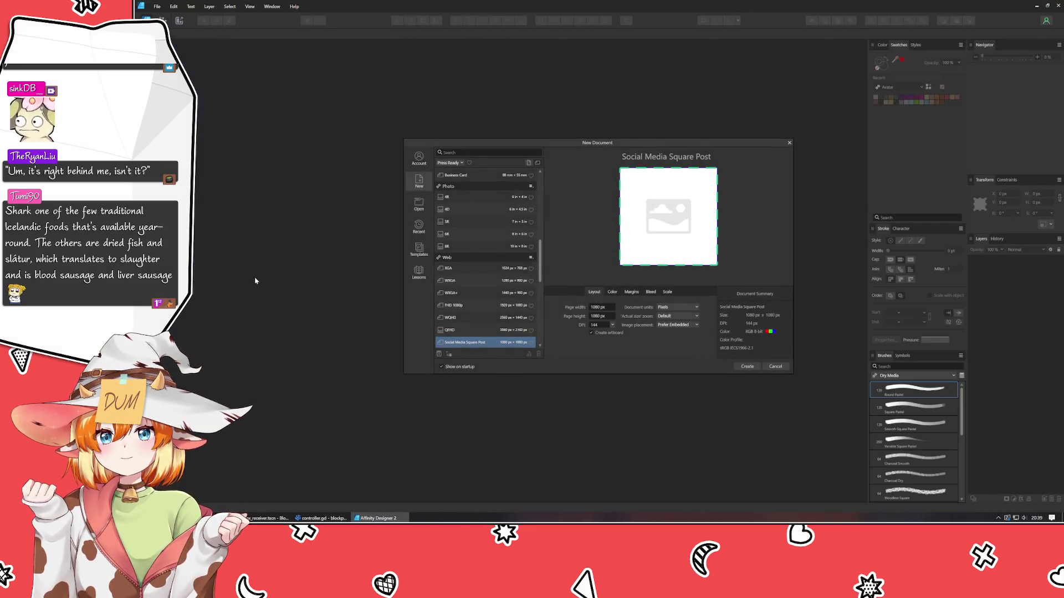
Cancel the 1080×1080 new document and open full-edit.afdesign from recent files
left_click(775, 367)
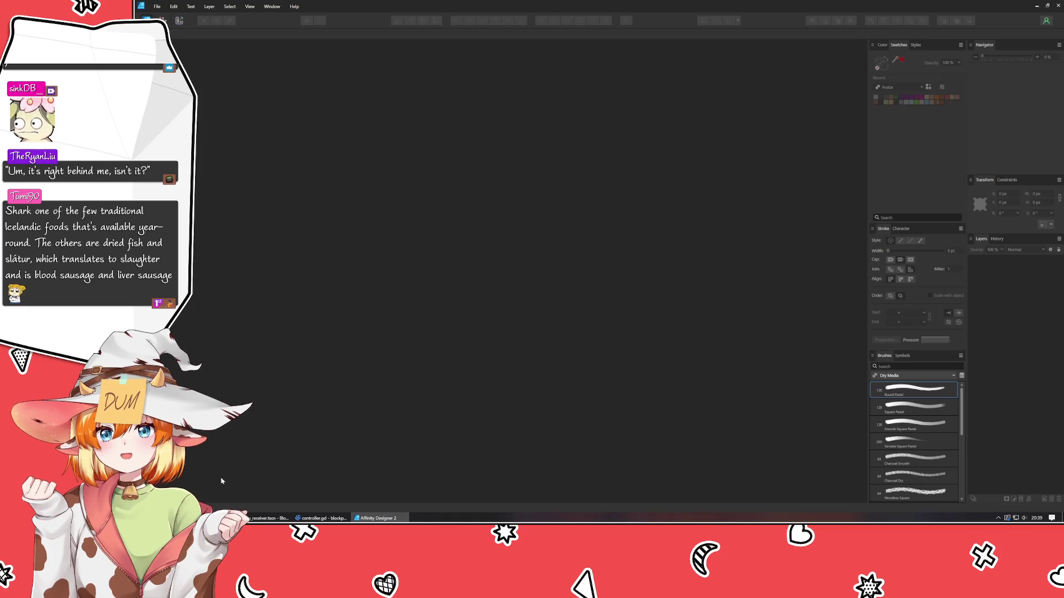
left_click(157, 6)
mouse_move(249, 56)
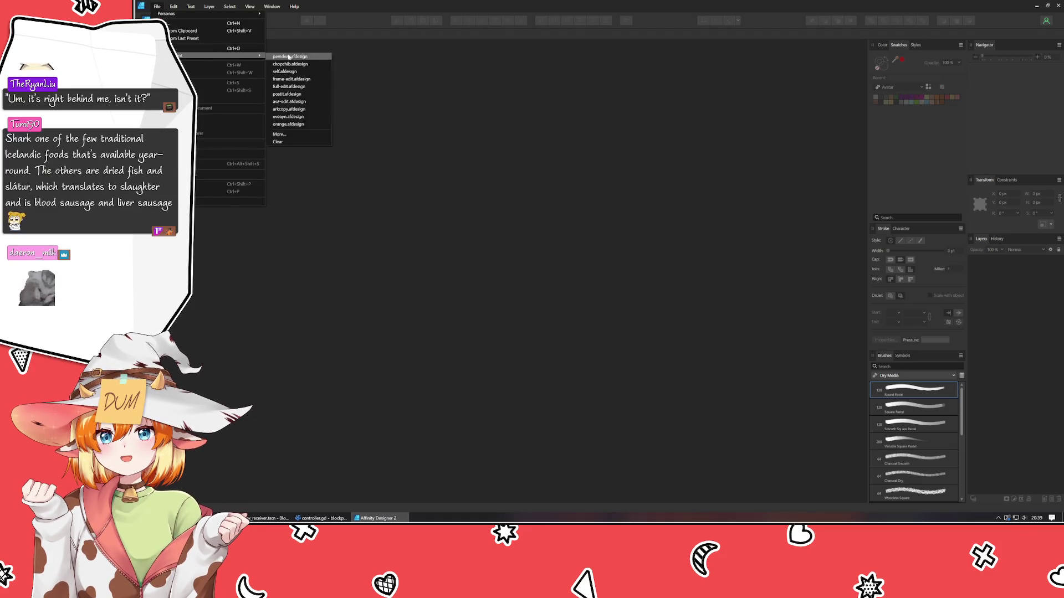
left_click(292, 87)
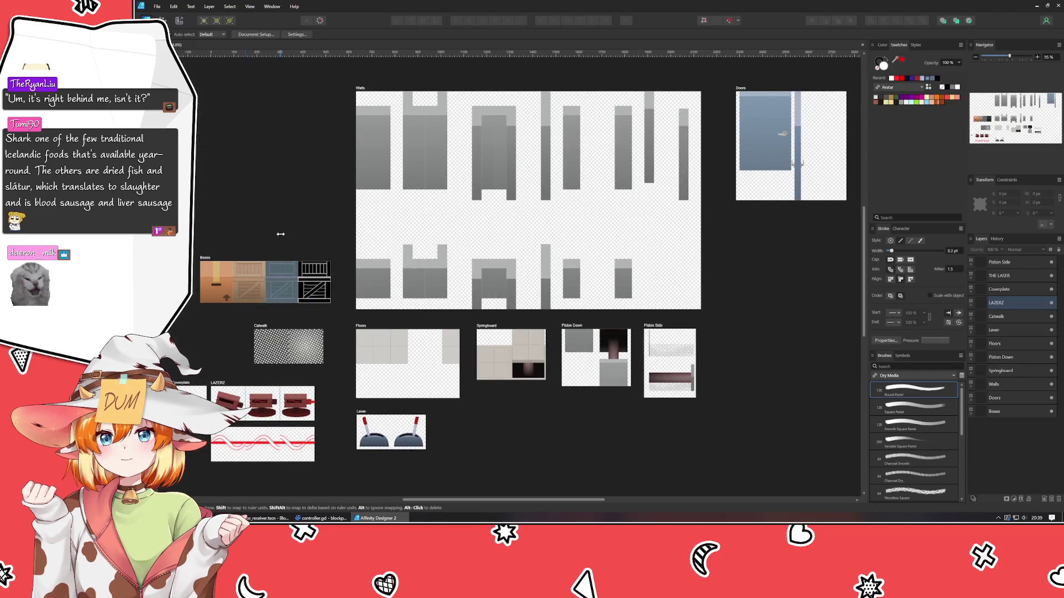
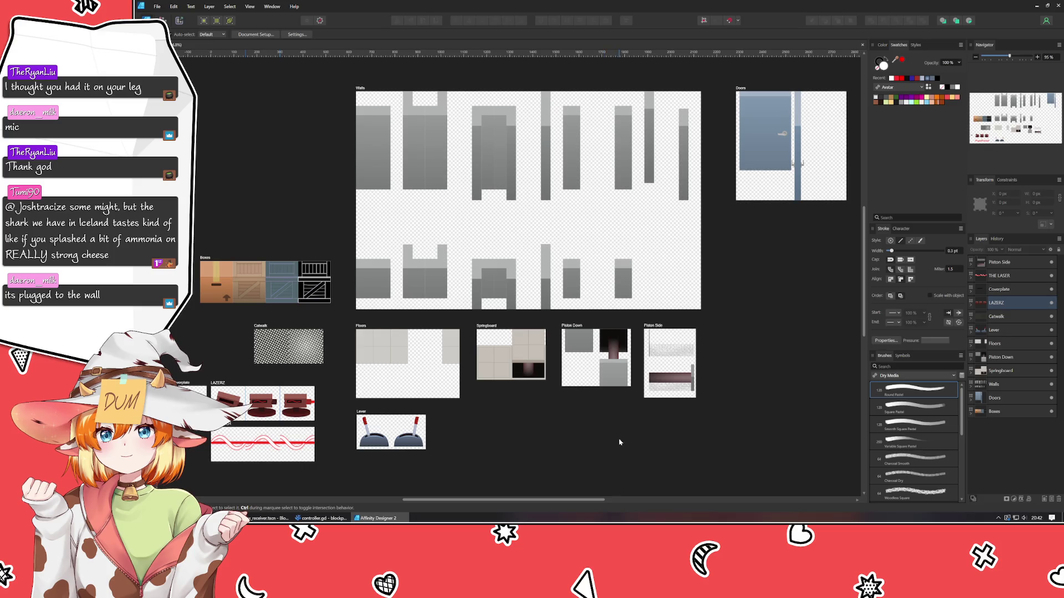
Pan across the sheet to bring the Boxes, Catwalk and Lever artboards into view
left_click_drag(619, 442, 434, 452)
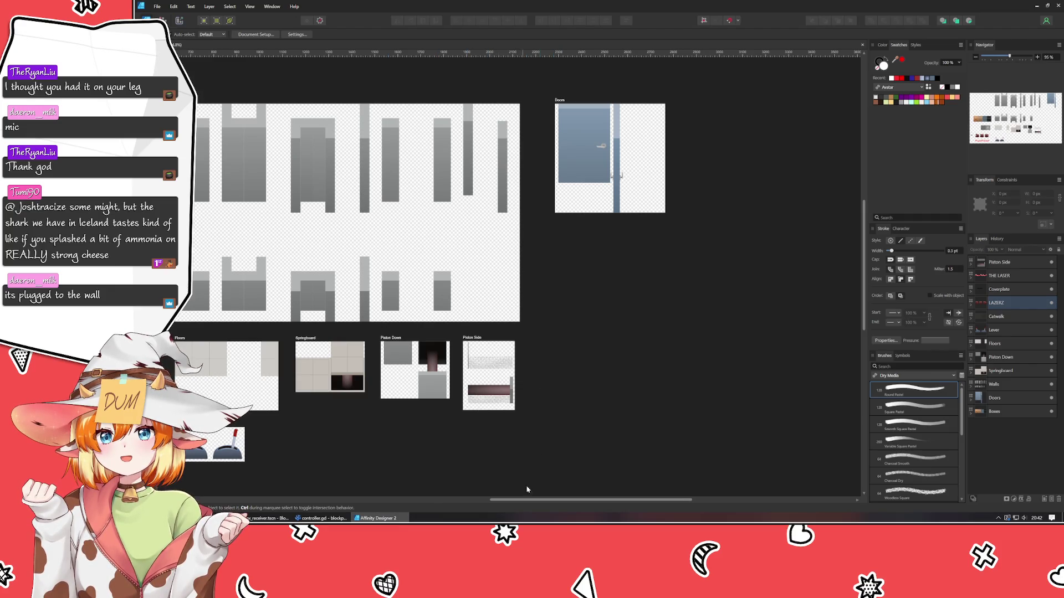
left_click(490, 391)
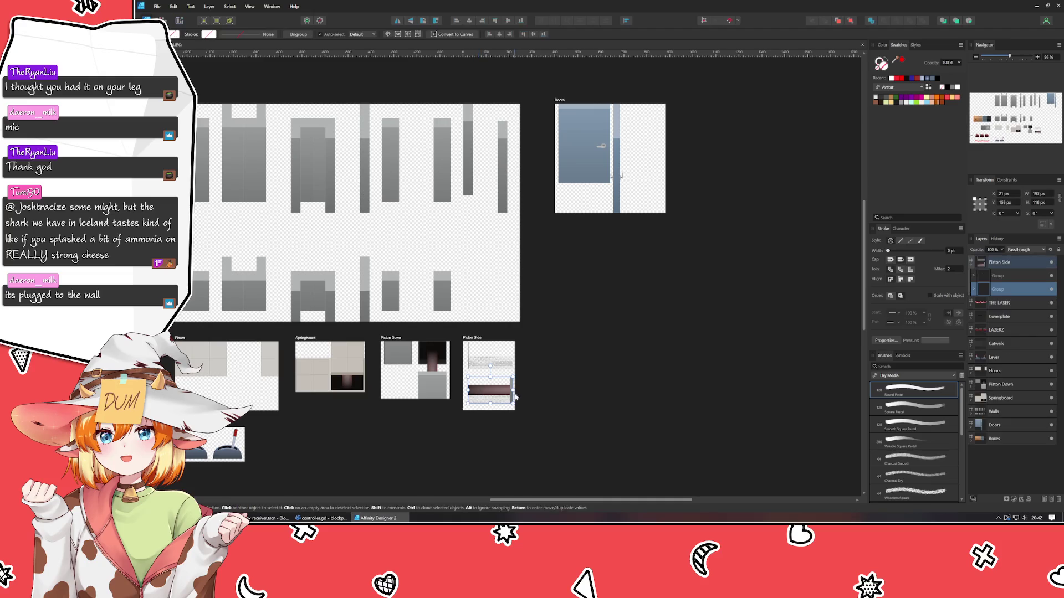
left_click(546, 407)
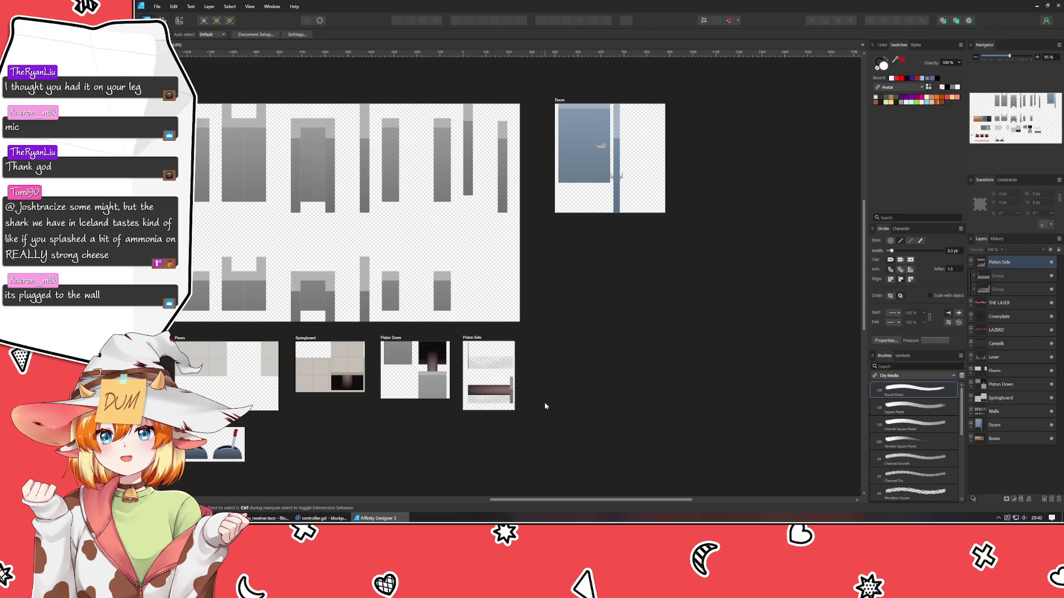
mouse_move(545, 407)
left_mouse_down()
mouse_move(771, 337)
mouse_move(718, 258)
left_mouse_up()
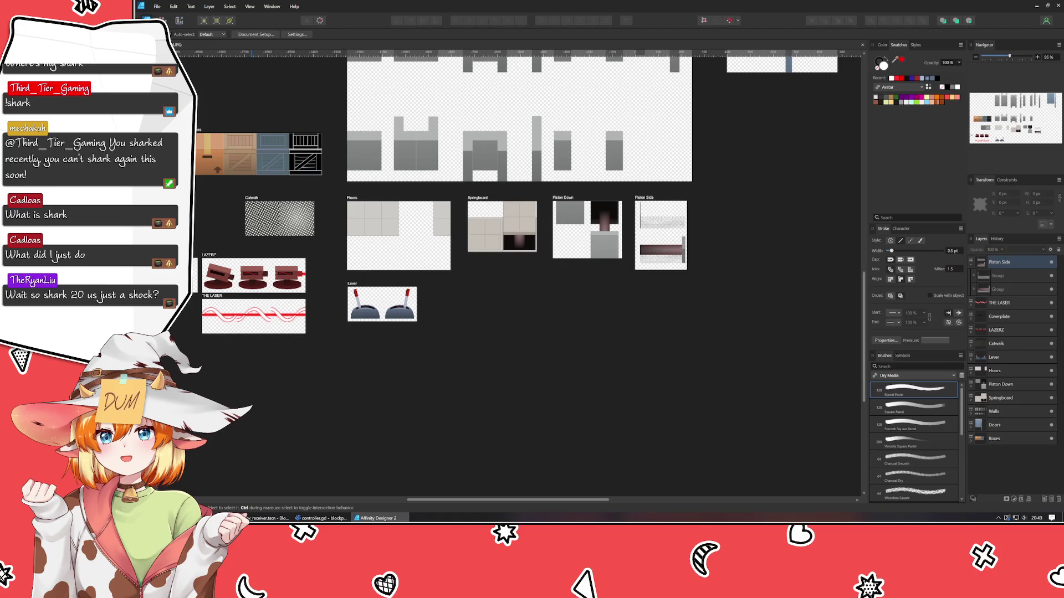
Check the 15-20 optimal temperature in the 'Are Sharks Cold Blooded?' browser article
key("alt+Tab")
left_click(574, 84)
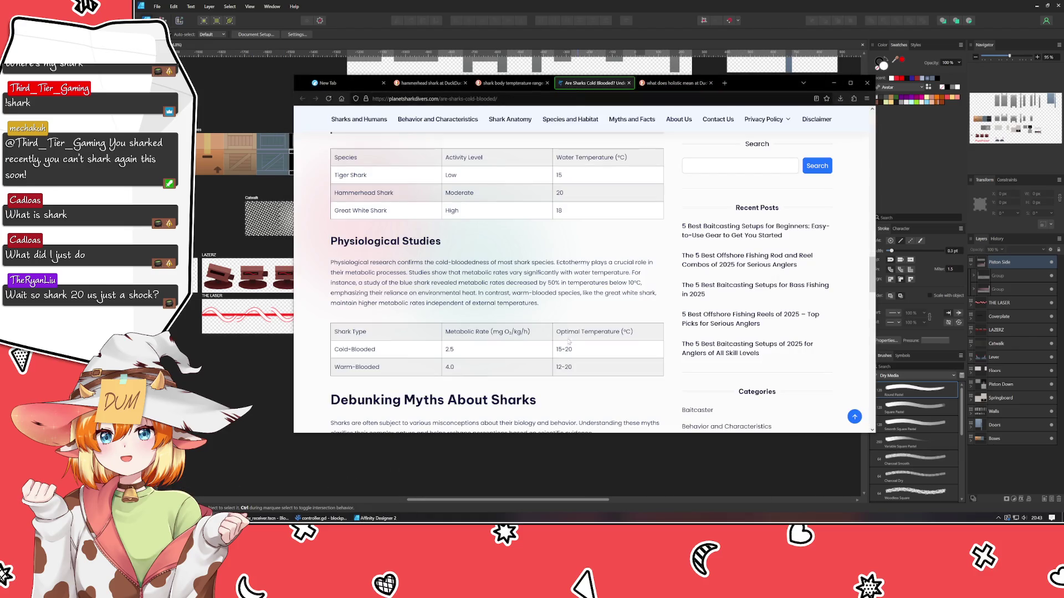
left_click_drag(555, 349, 598, 354)
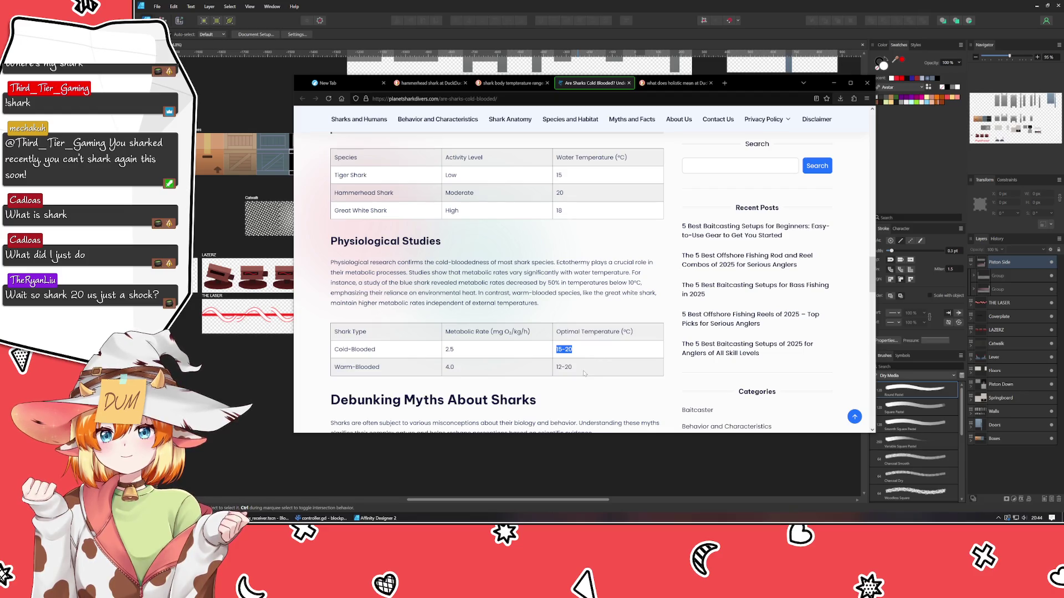
left_click(584, 374)
left_click(833, 83)
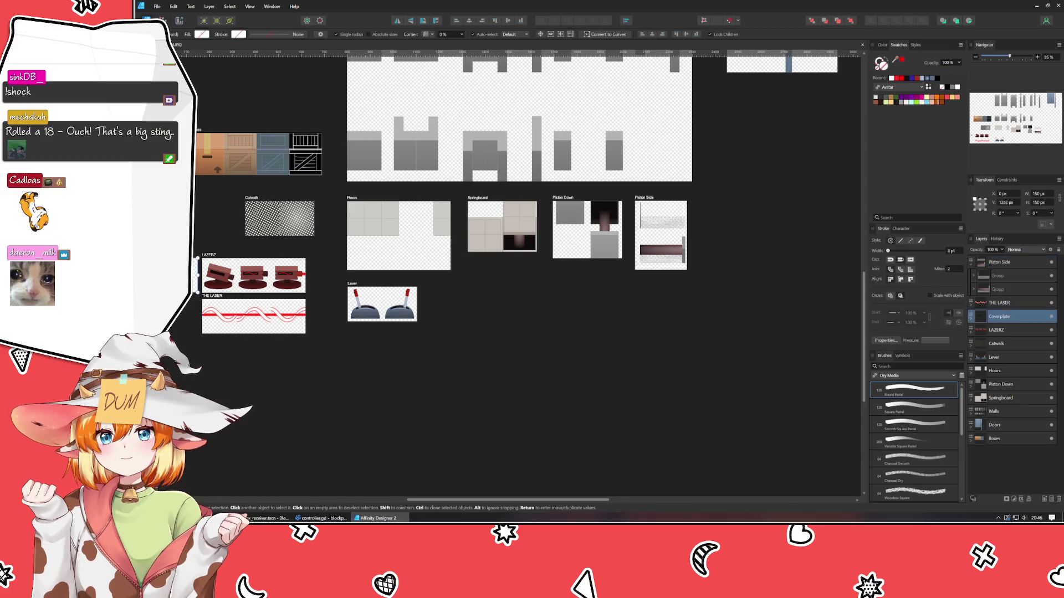
Draw a new artboard beside Lever and size it to 150 × 150 px
left_click(456, 328)
key("m")
left_click_drag(447, 285, 486, 313)
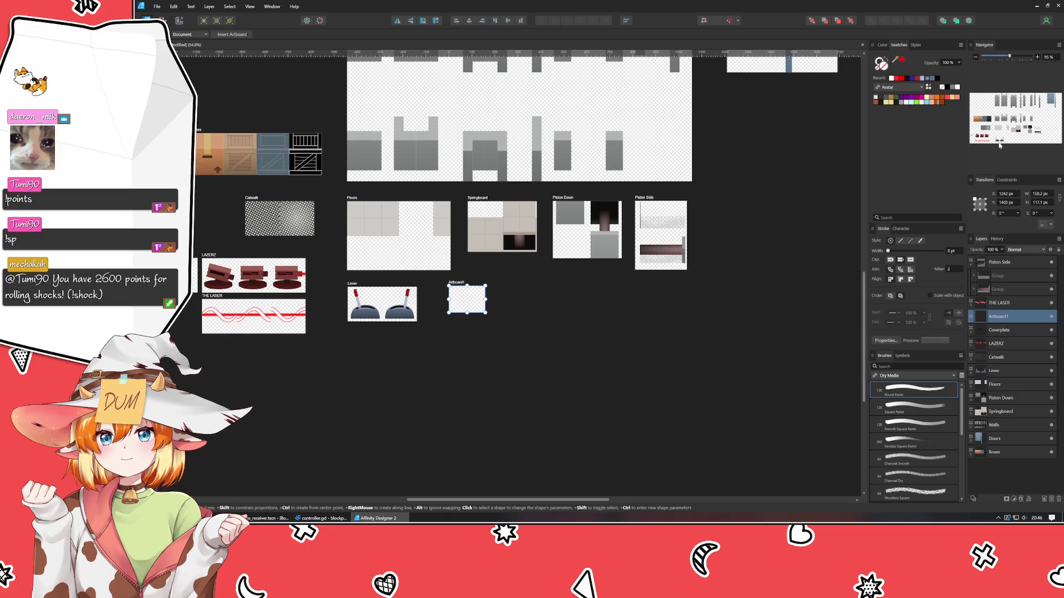
left_click(1044, 193)
type("150")
key("Tab")
type("150")
key("Return")
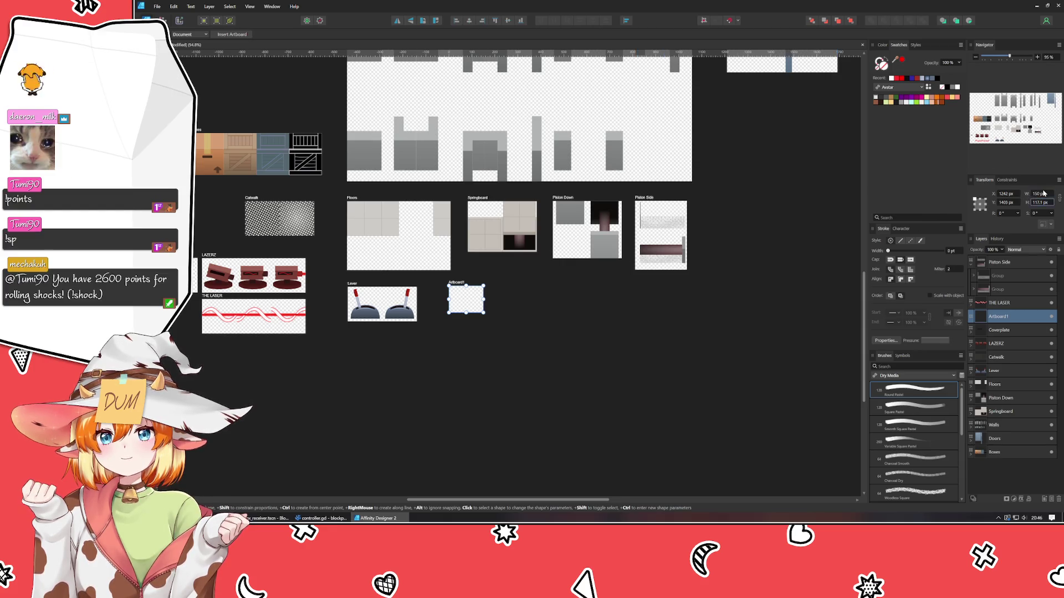
Move the new artboard so it sits just below the Lever artboard
left_click(624, 431)
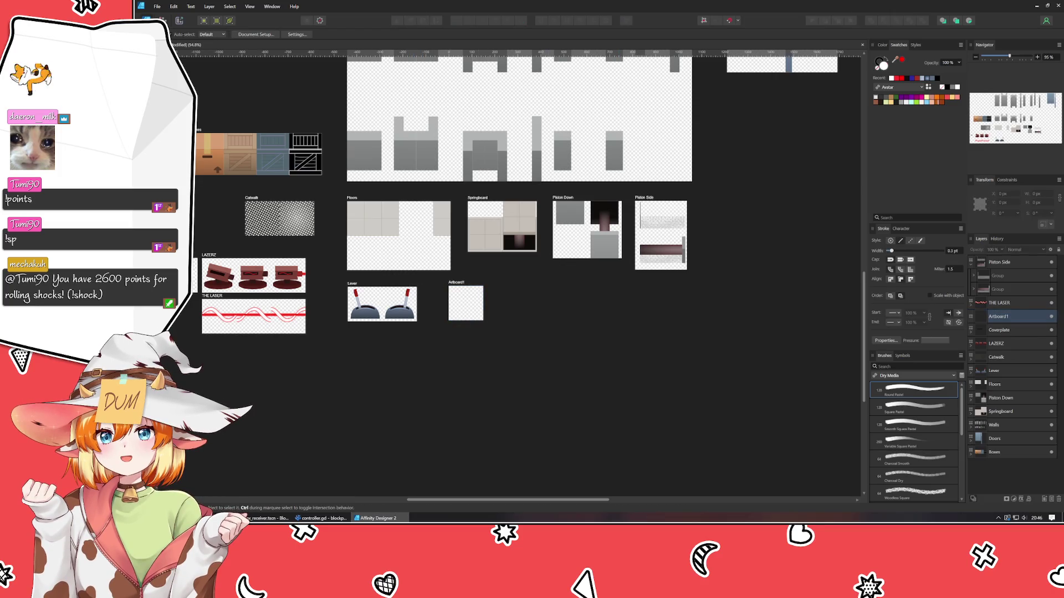
mouse_move(457, 283)
left_mouse_down()
mouse_move(334, 386)
mouse_move(354, 365)
left_mouse_up()
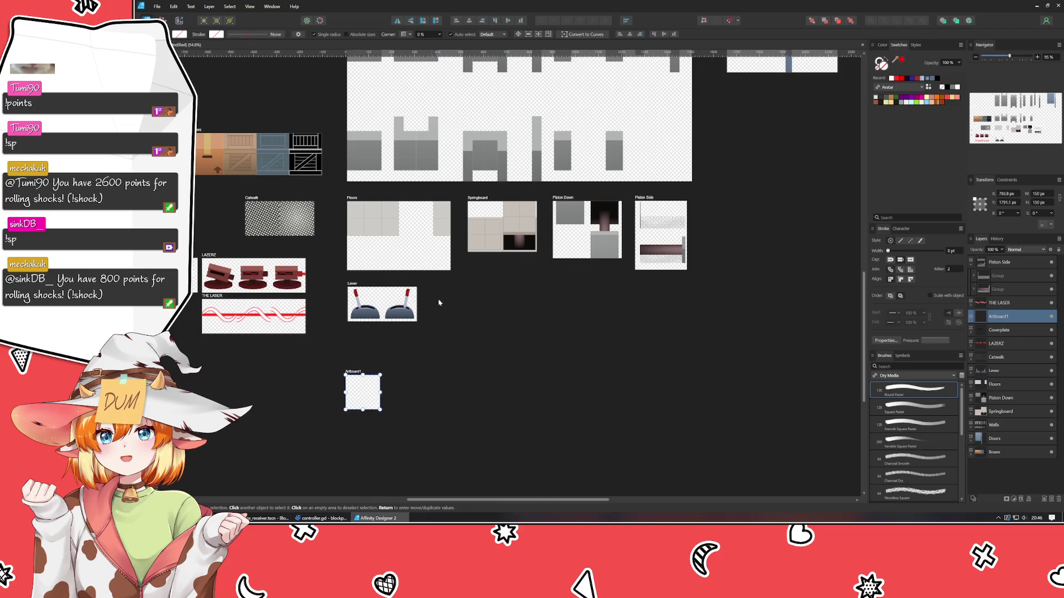
scroll(440, 291, "up", 5)
scroll(440, 291, "down", 2)
scroll(441, 295, "down", 4)
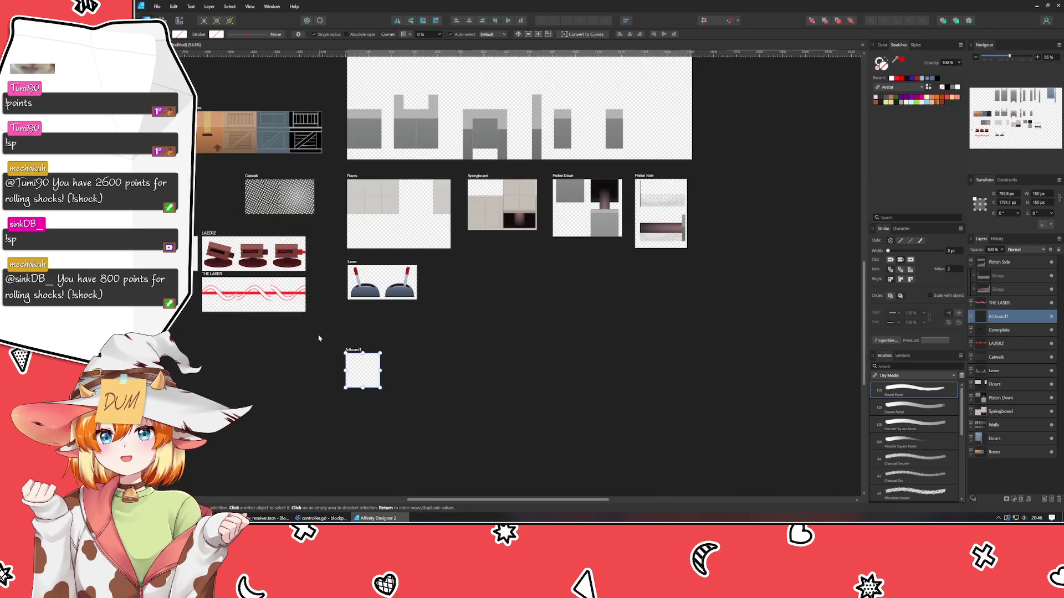
scroll(324, 363, "up", 3)
left_click_drag(372, 342, 379, 277)
Rename the new artboard to Pressure Pad
double_click(379, 277)
type("m")
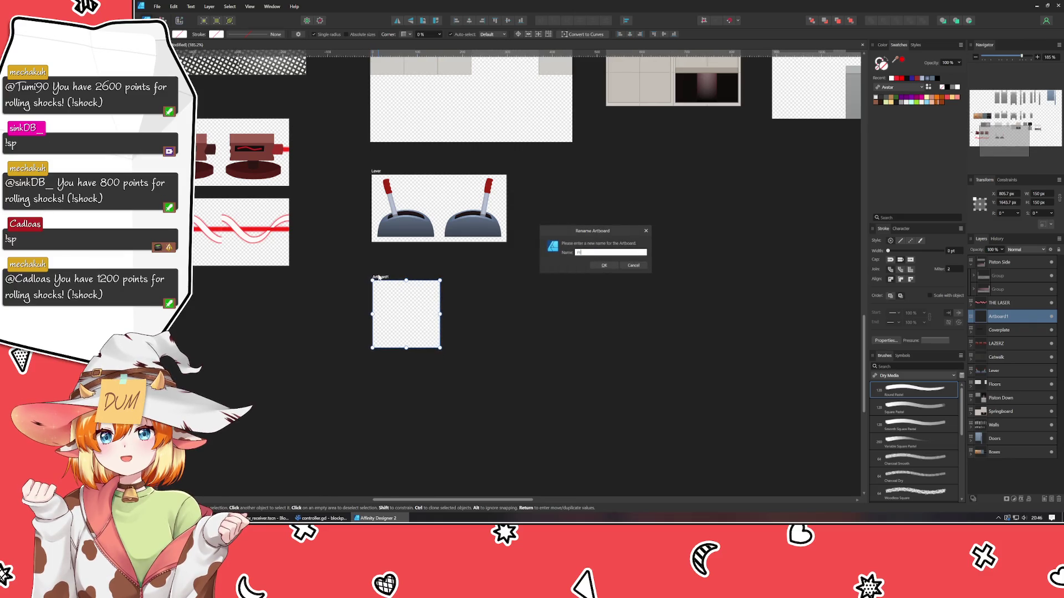
type("ure")
type(" Pad")
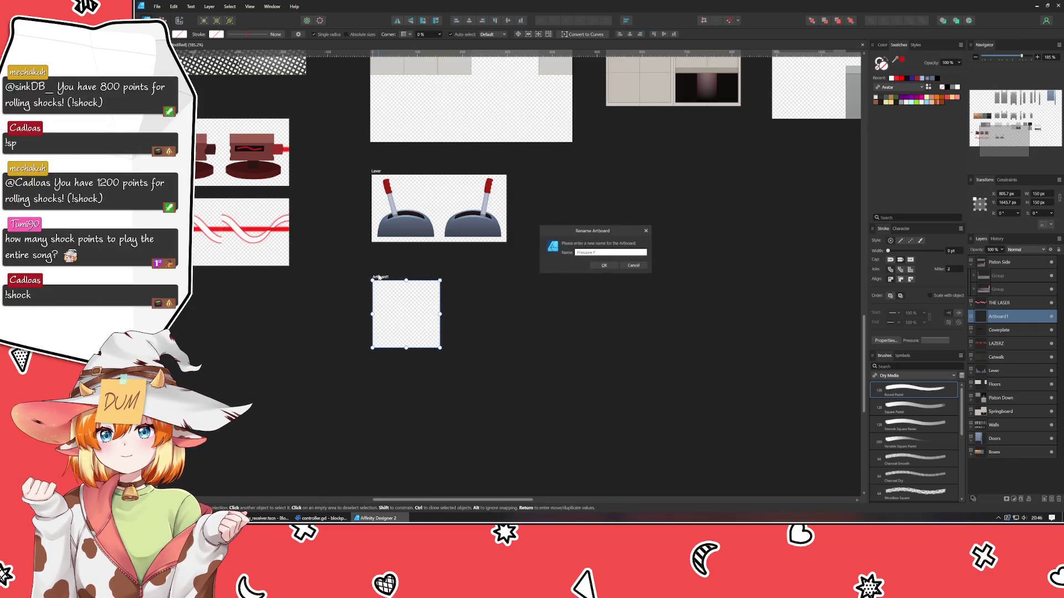
key("Return")
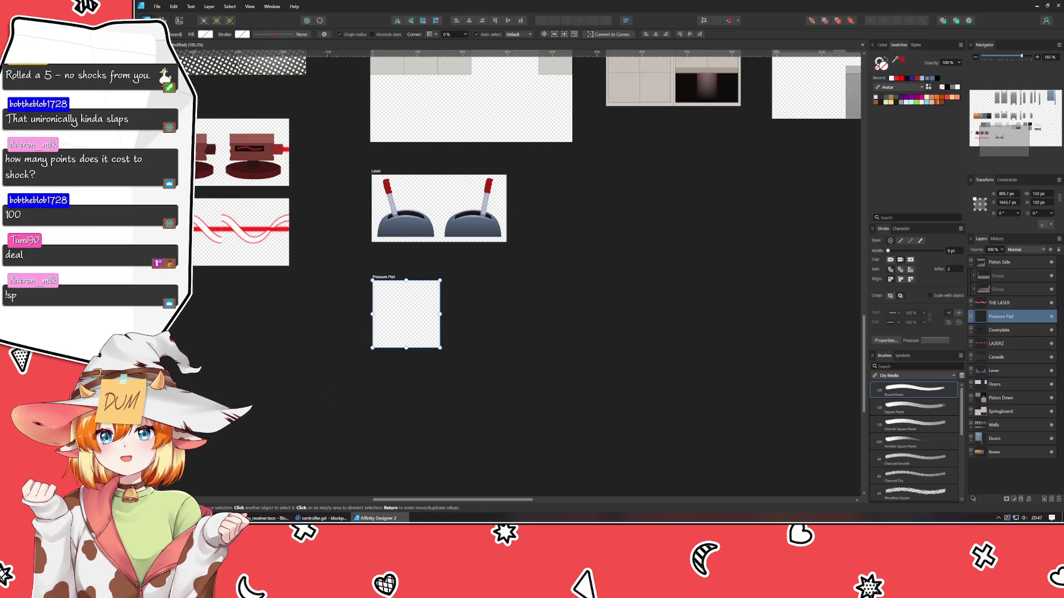
left_click(329, 426)
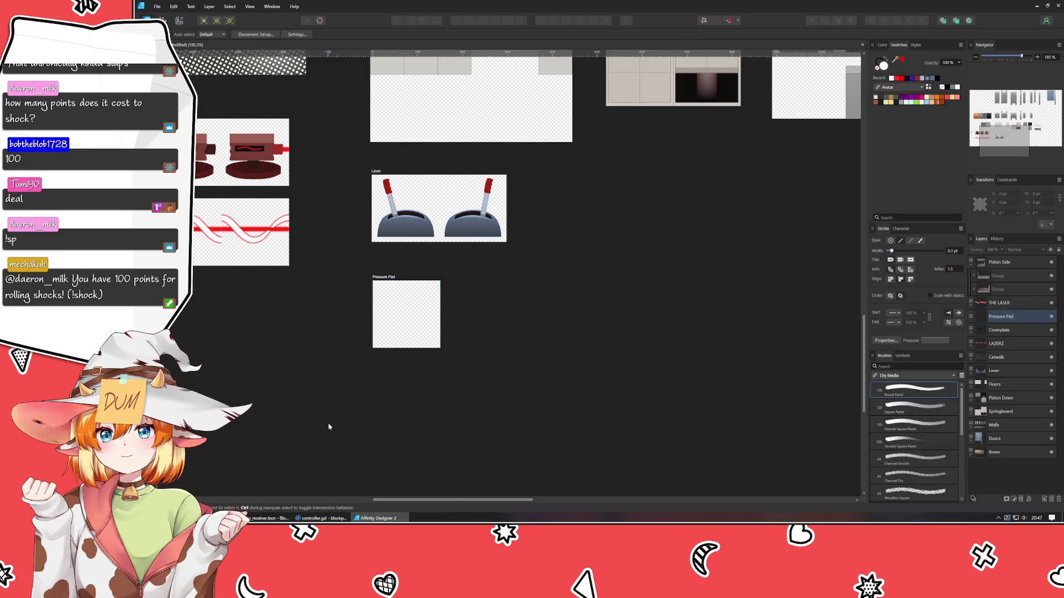
Duplicate the Pressure Pad artboard, placing the copy directly to its right
left_click(388, 277)
mouse_move(386, 279)
left_mouse_down()
mouse_move(524, 278)
mouse_move(482, 283)
left_mouse_up()
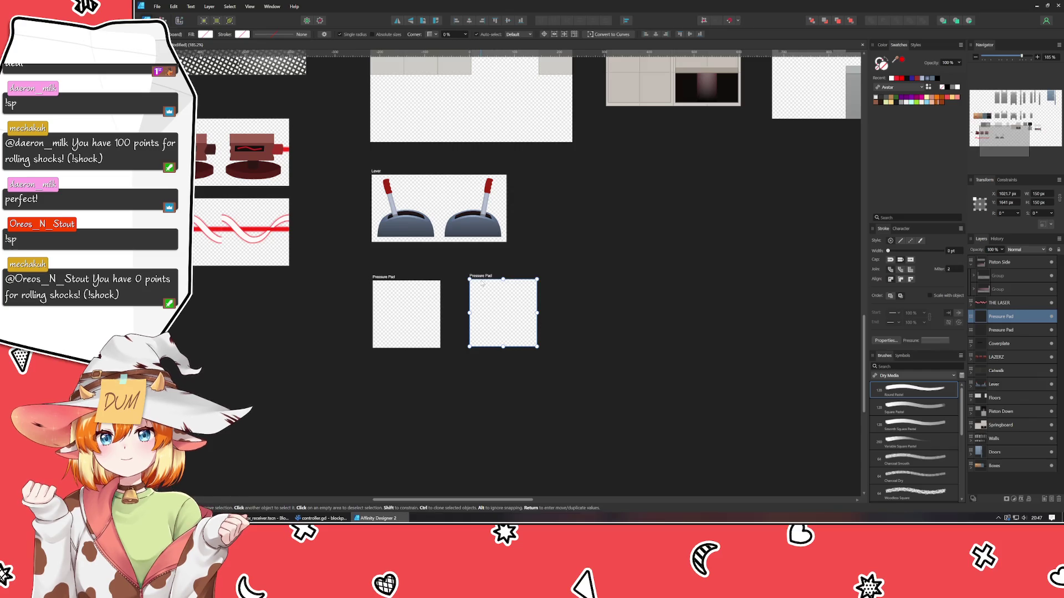
left_click(430, 397)
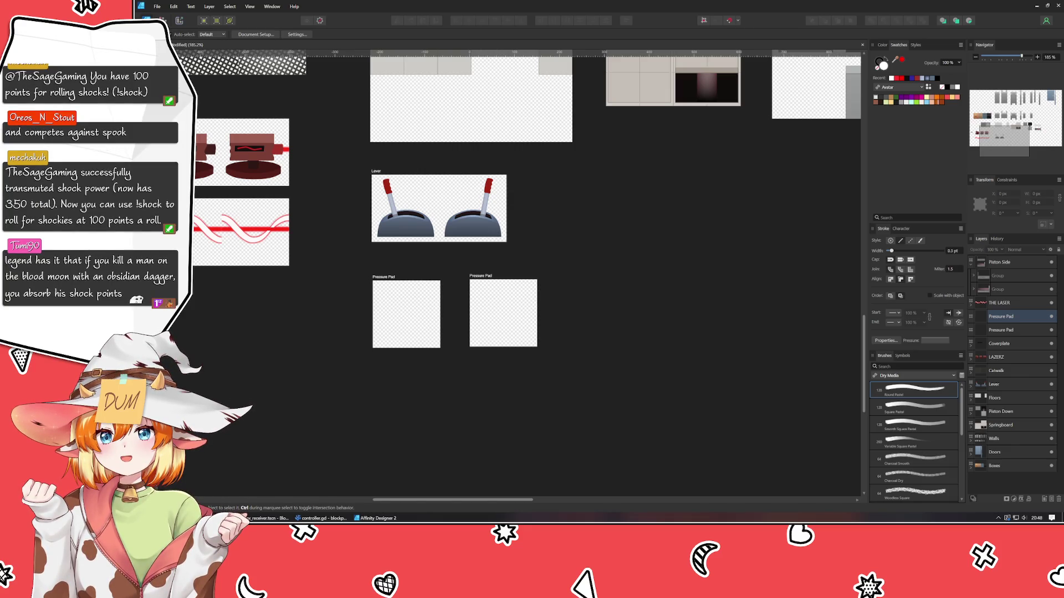
left_click(526, 409)
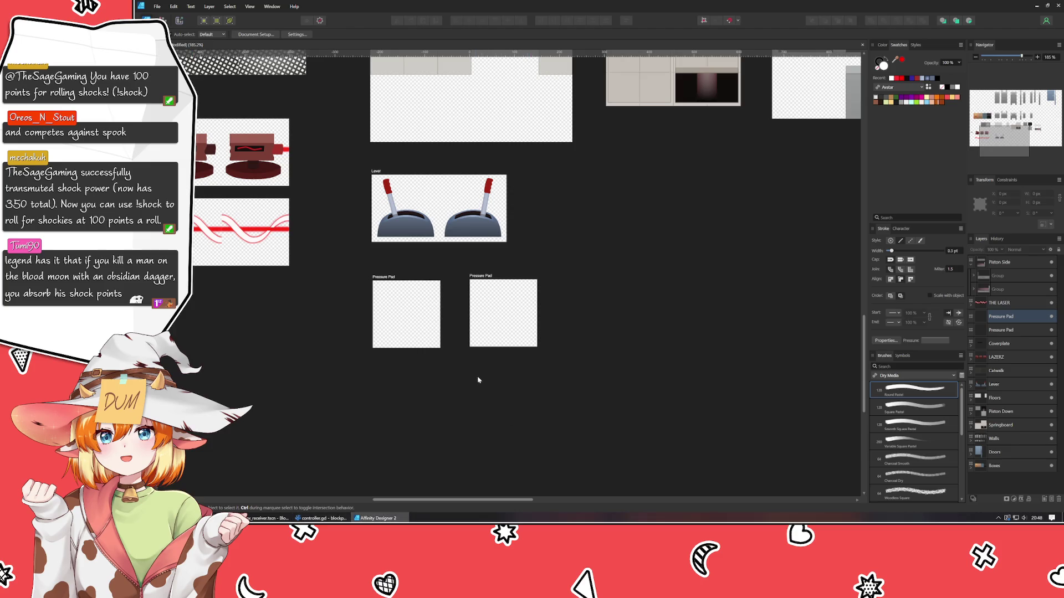
Rename the second Pressure Pad artboard to Receiver
double_click(483, 278)
type("Receiver")
key("Return")
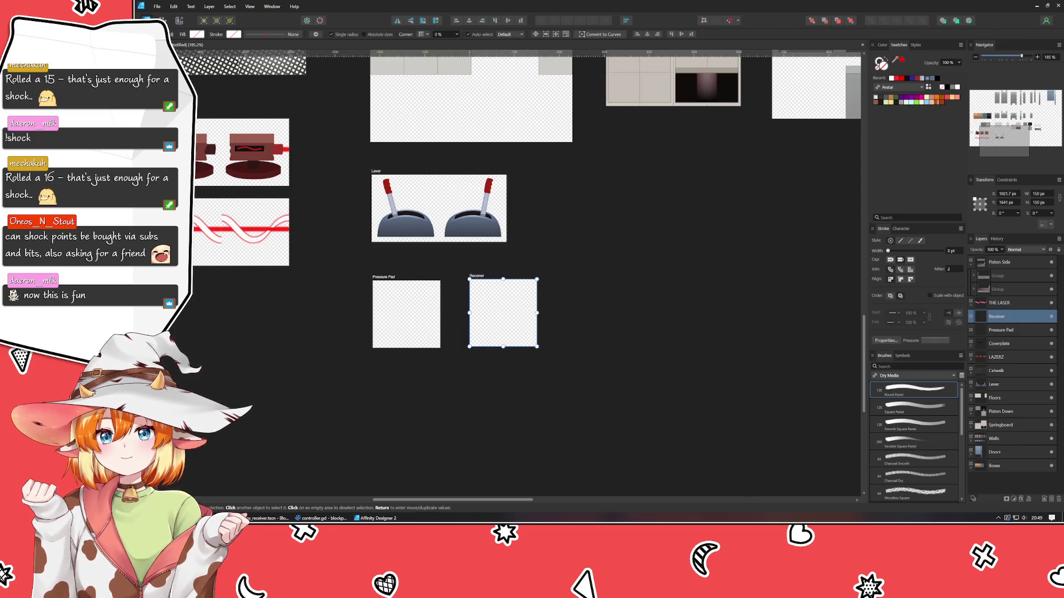
left_click(328, 427)
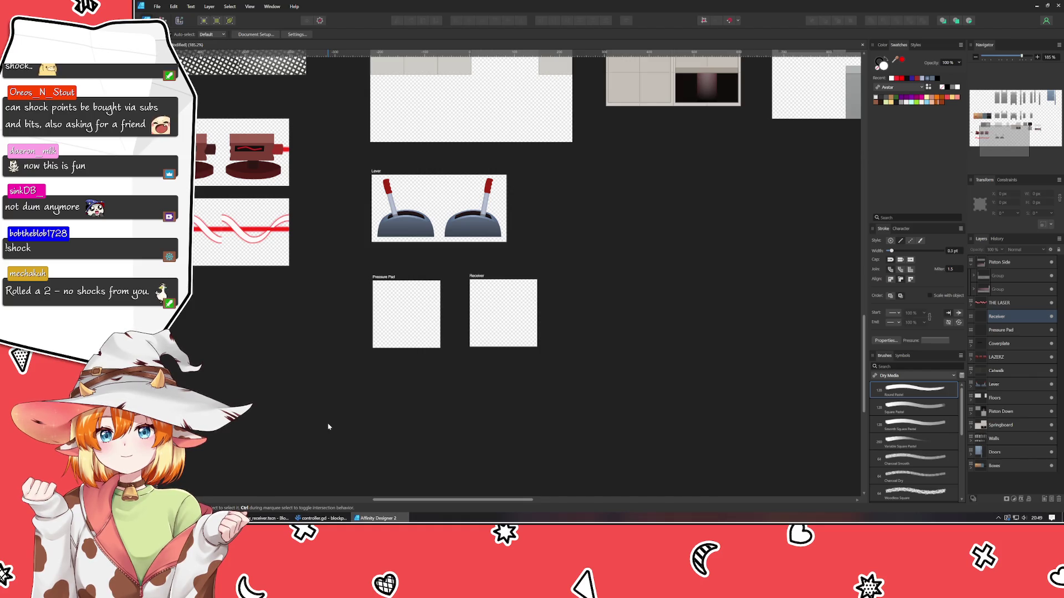
scroll(333, 399, "up", 2)
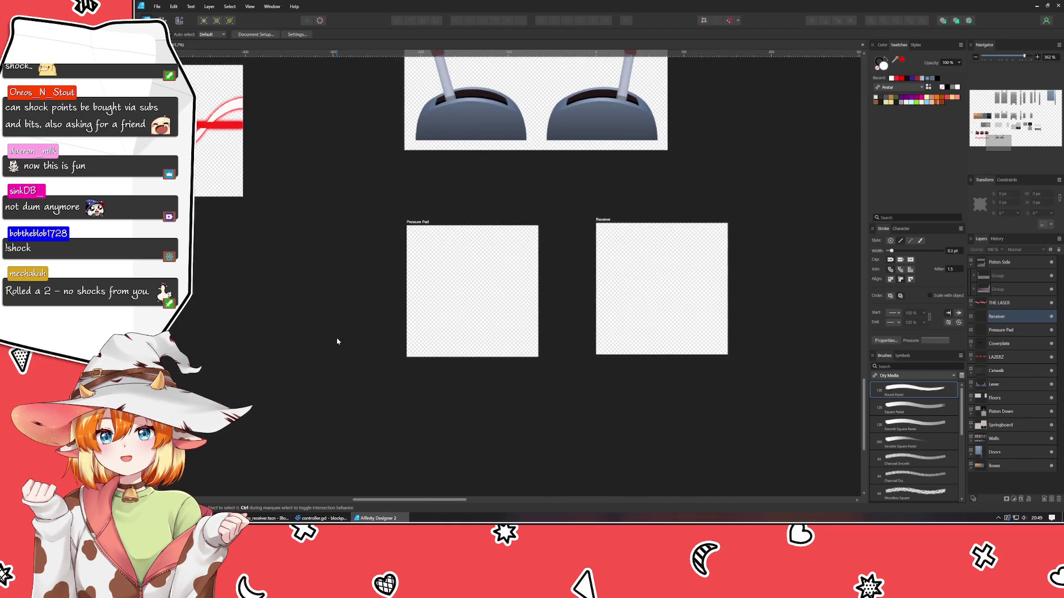
scroll(263, 376, "up", 2)
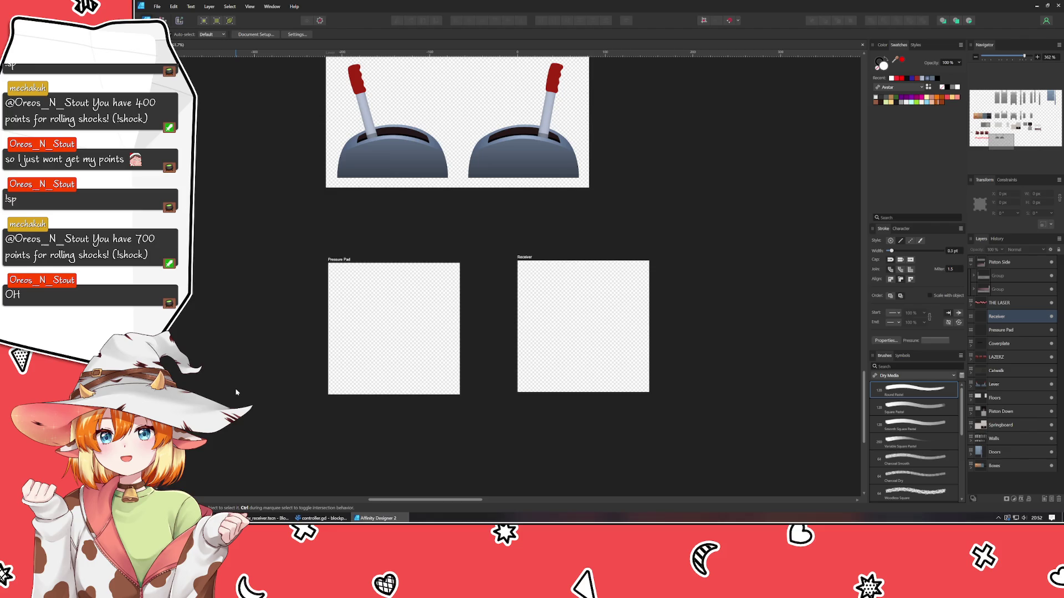
Shift Receiver slightly left and Pressure Pad up-left to narrow the gap between them
left_click(573, 384)
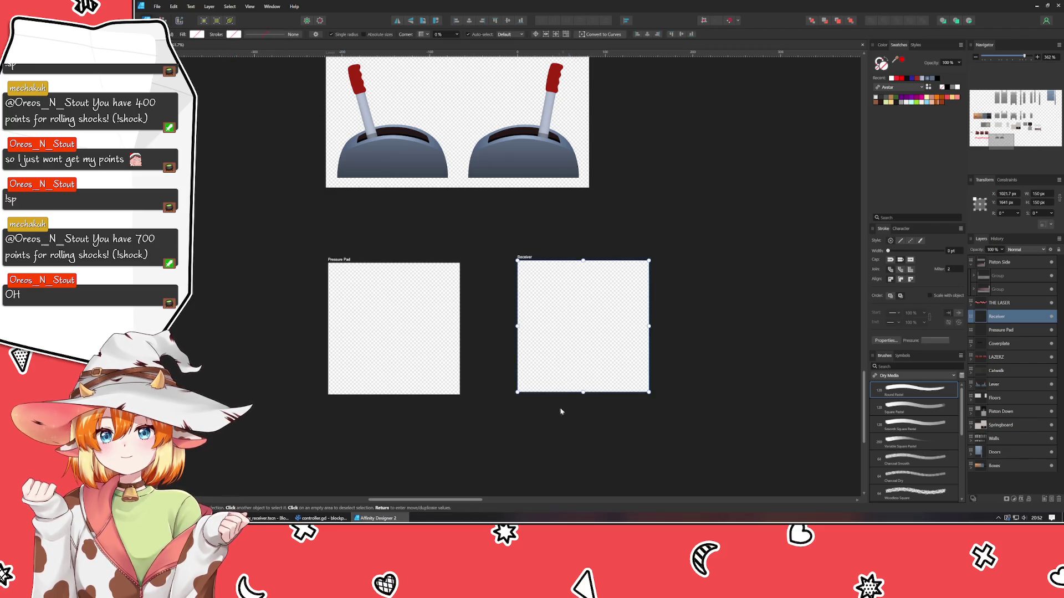
left_click(415, 313)
left_click(502, 413)
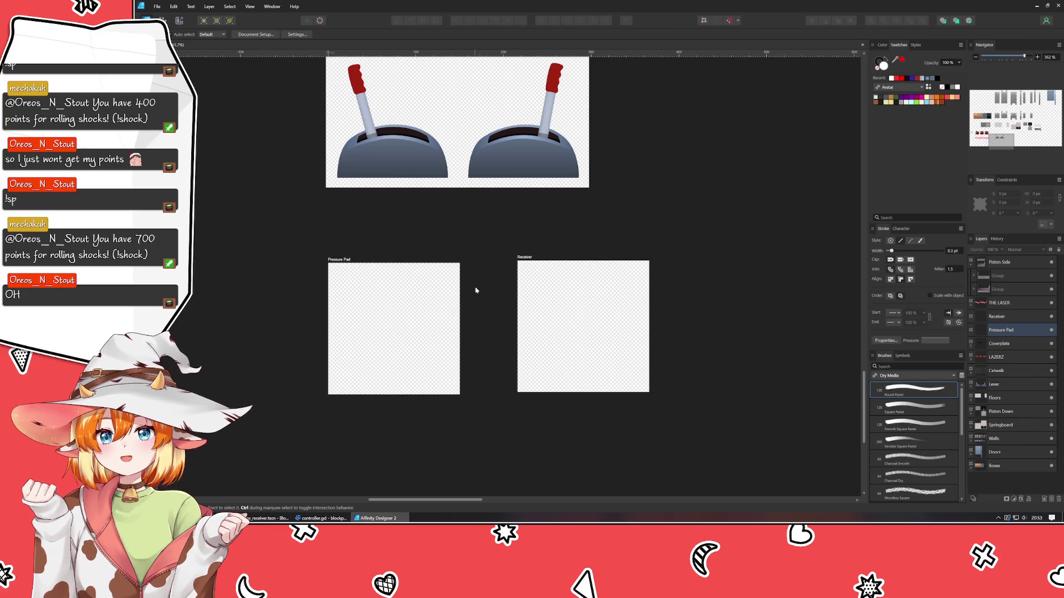
left_click_drag(526, 258, 493, 260)
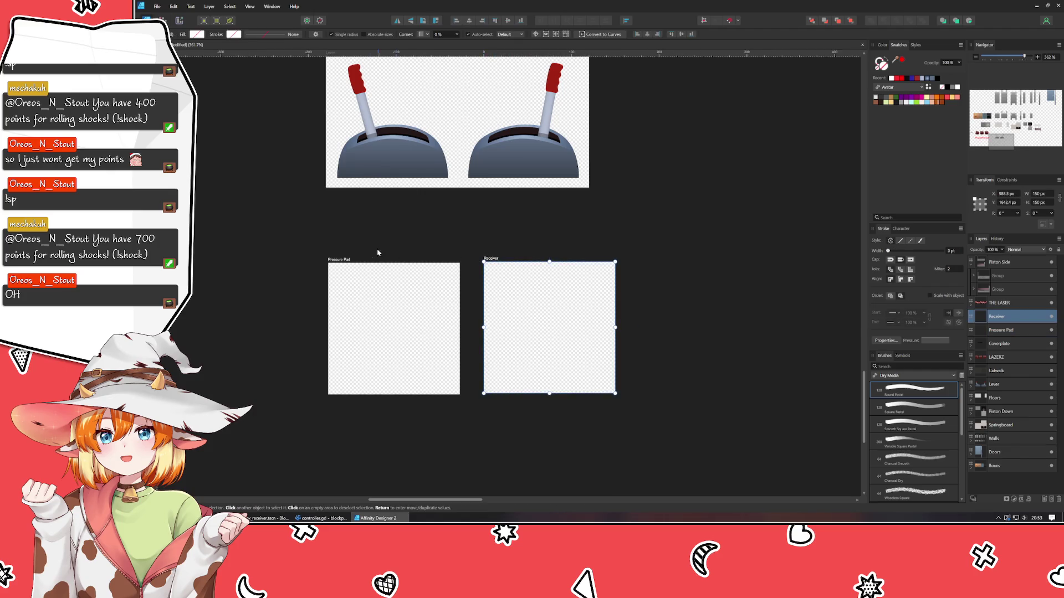
left_click_drag(339, 260, 327, 254)
left_click(245, 302)
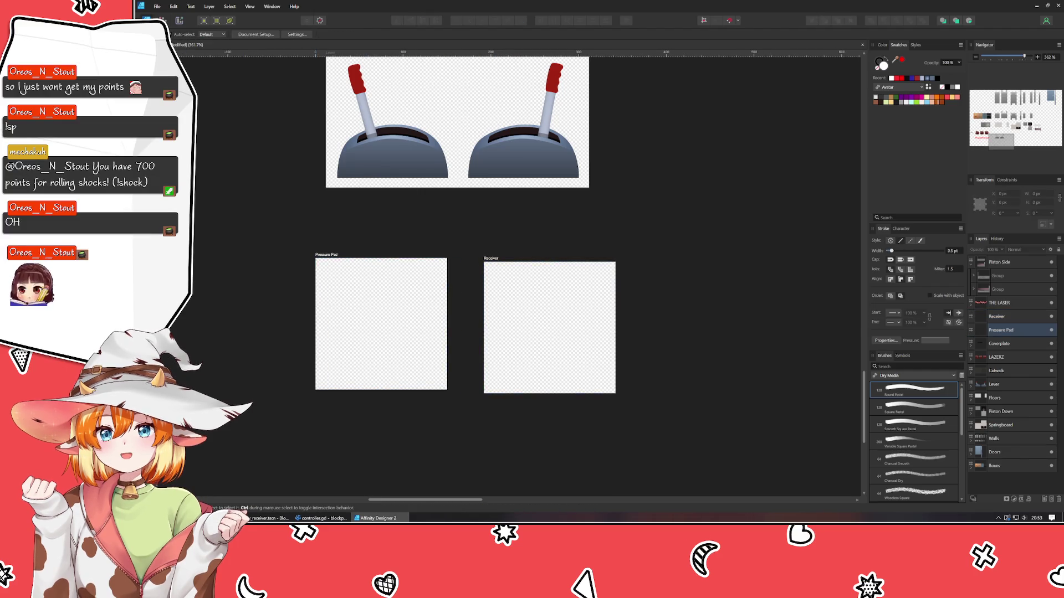
Trace a closed four-corner pen path around the edges of the Pressure Pad artboard
key("p")
left_click_drag(330, 262, 319, 264)
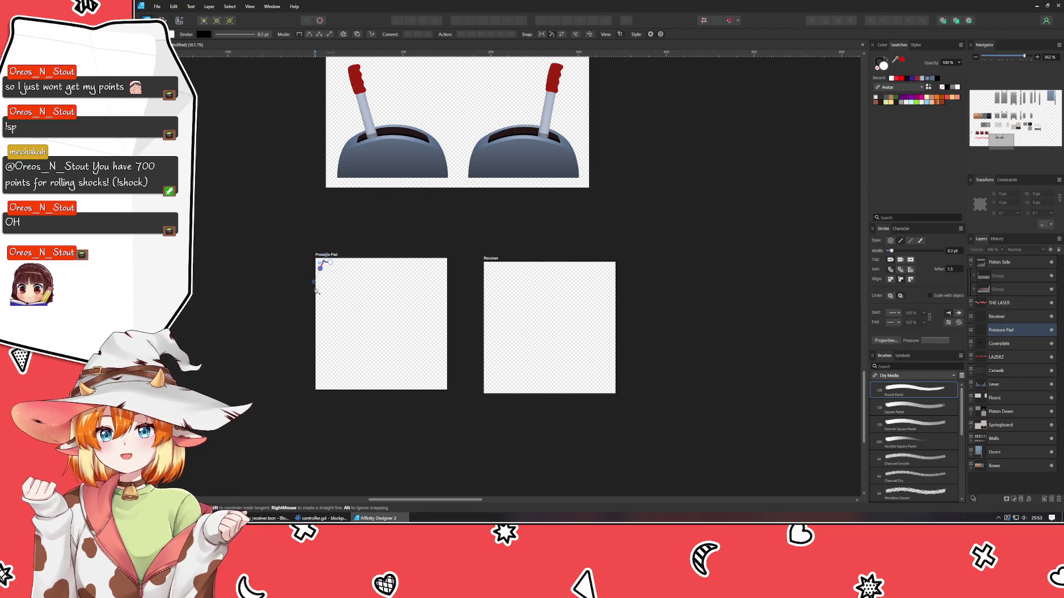
left_click(329, 385)
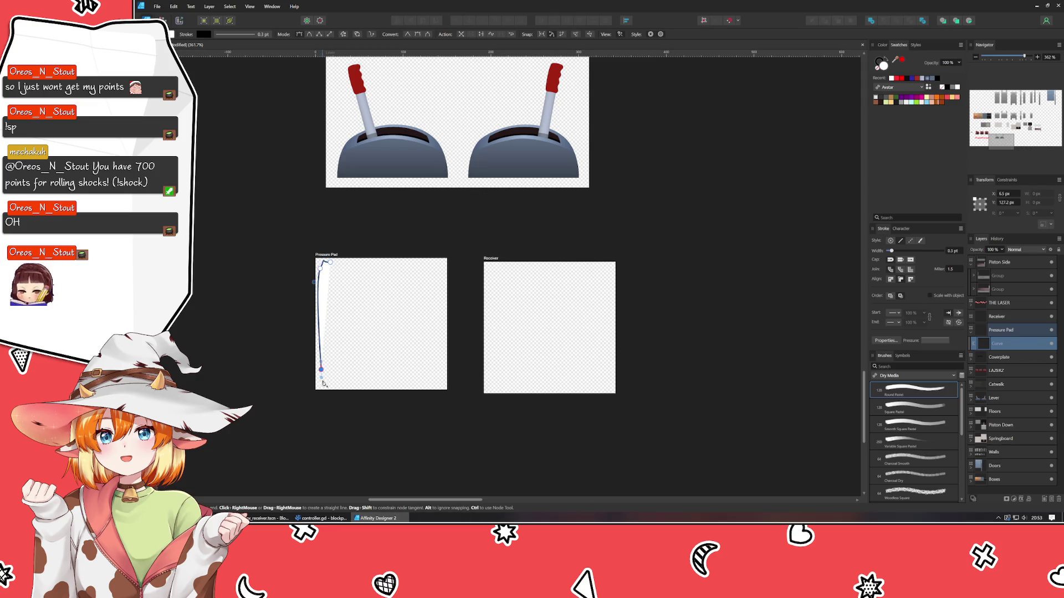
left_click(438, 384)
left_click(436, 271)
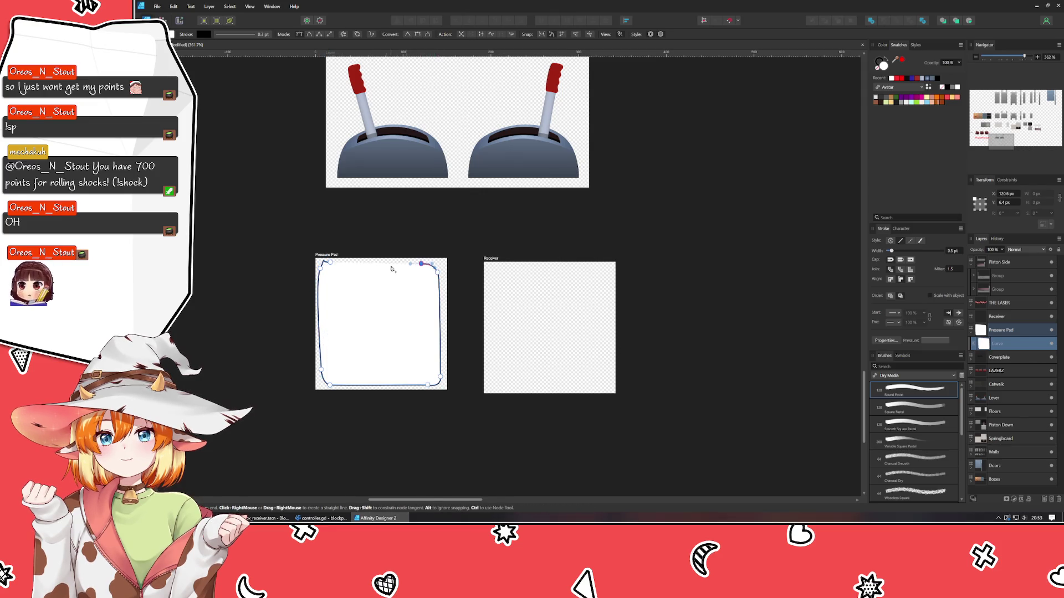
left_click(330, 262)
key("a")
scroll(330, 264, "up", 2)
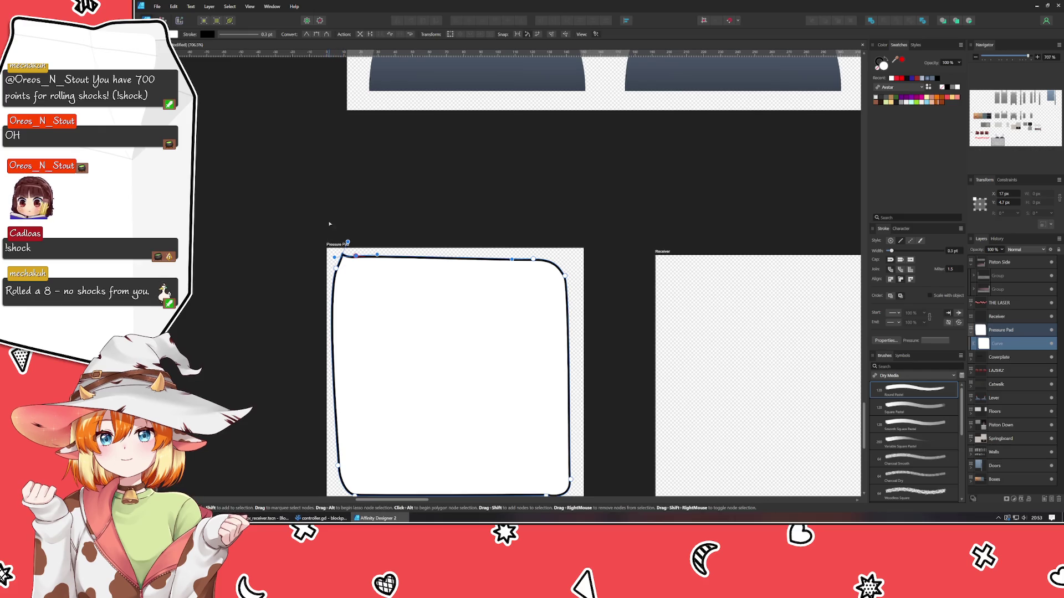
Nudge the outline's top-left node to bend its upper-left edge
left_click_drag(336, 267, 336, 261)
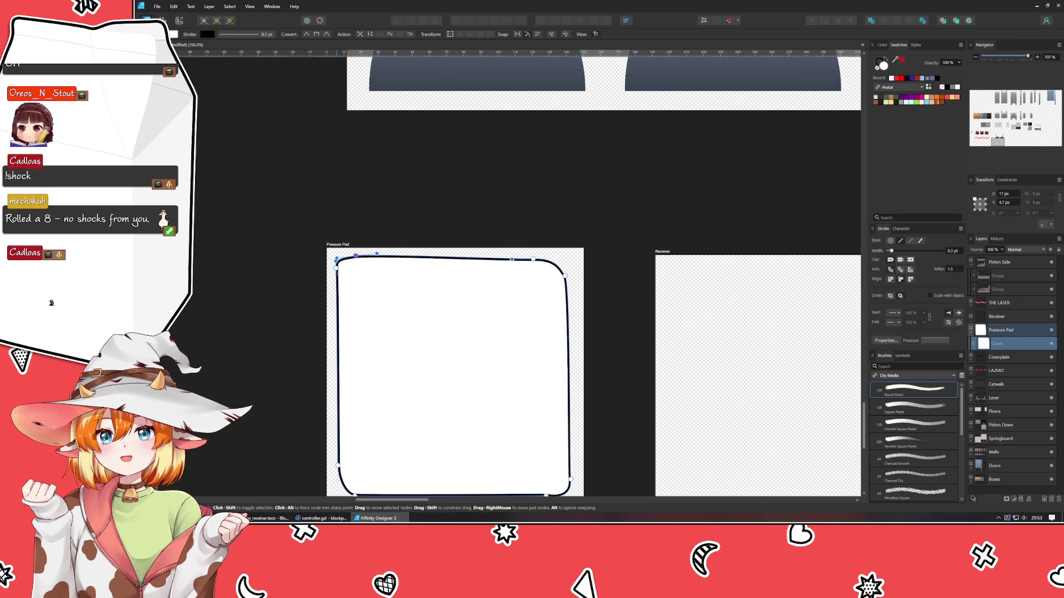
left_click(337, 266)
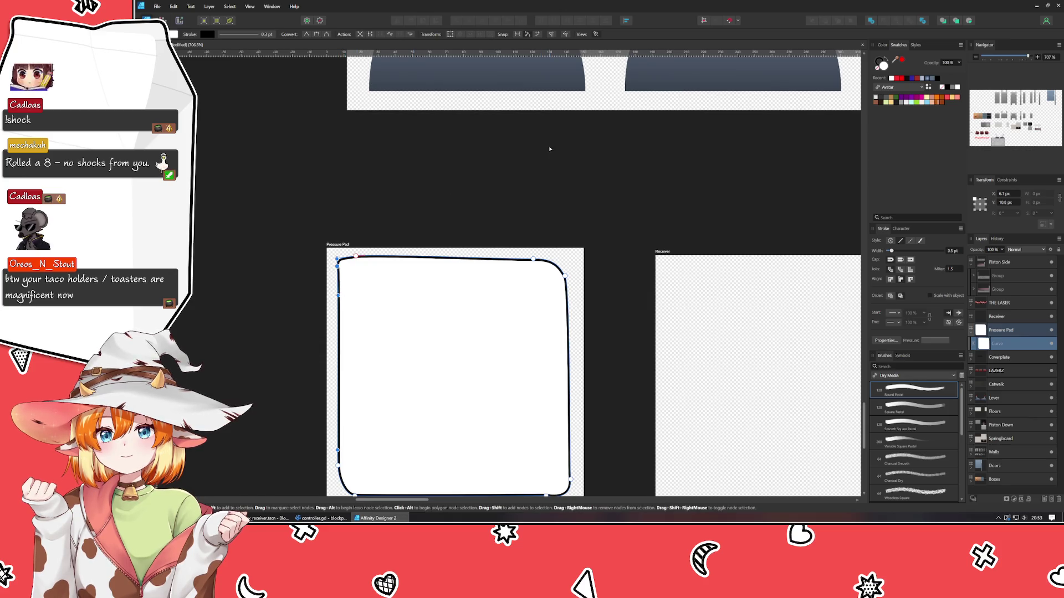
scroll(515, 183, "down", 3)
scroll(515, 182, "up", 1)
mouse_move(515, 182)
left_mouse_down()
mouse_move(427, 346)
mouse_move(415, 348)
left_mouse_up()
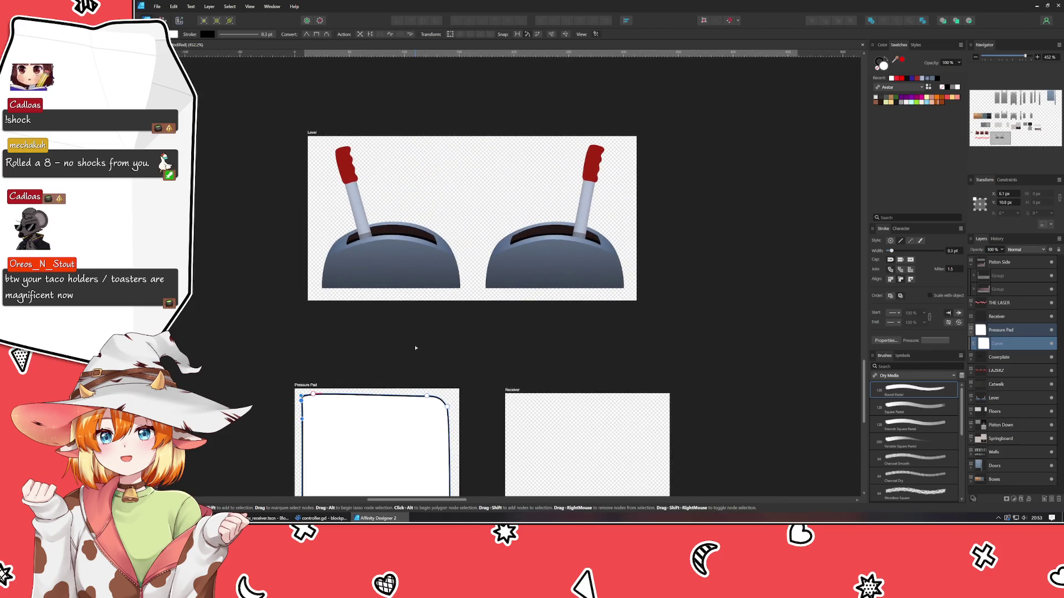
mouse_move(356, 419)
left_mouse_down()
mouse_move(399, 268)
mouse_move(393, 299)
mouse_move(384, 252)
left_mouse_up()
scroll(398, 268, "up", 2)
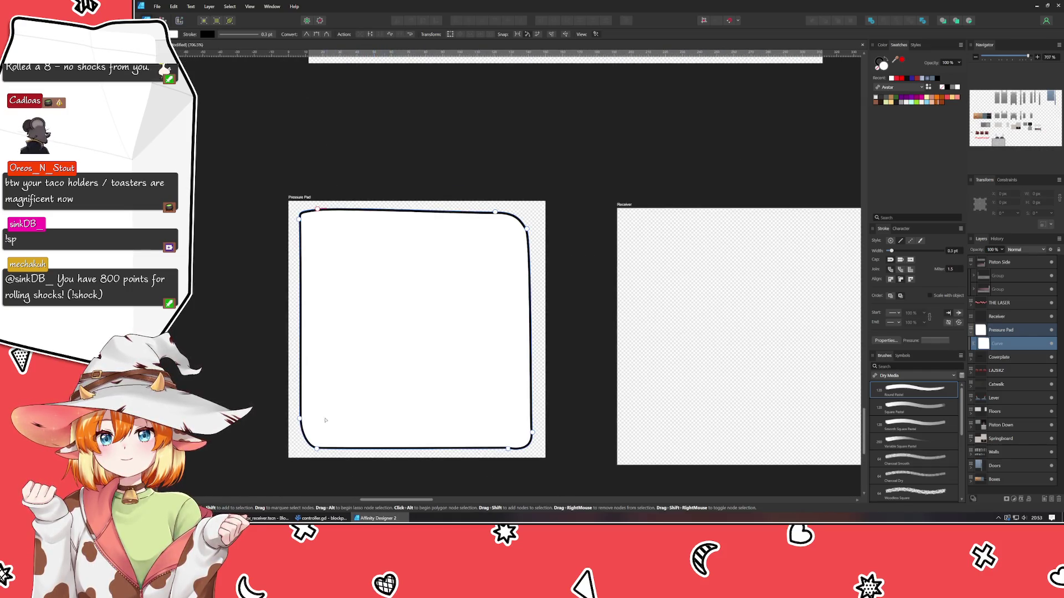
Adjust the outline's bottom-left and top-left corner nodes, undoing a left-edge bend
left_click(303, 446)
left_click_drag(304, 447, 299, 444)
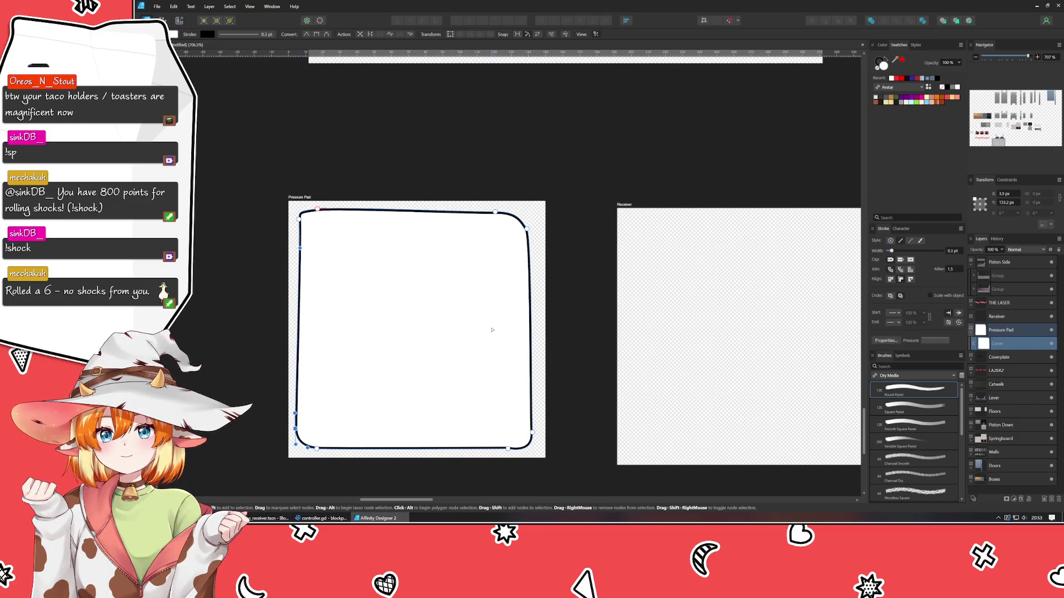
left_click_drag(299, 238, 303, 238)
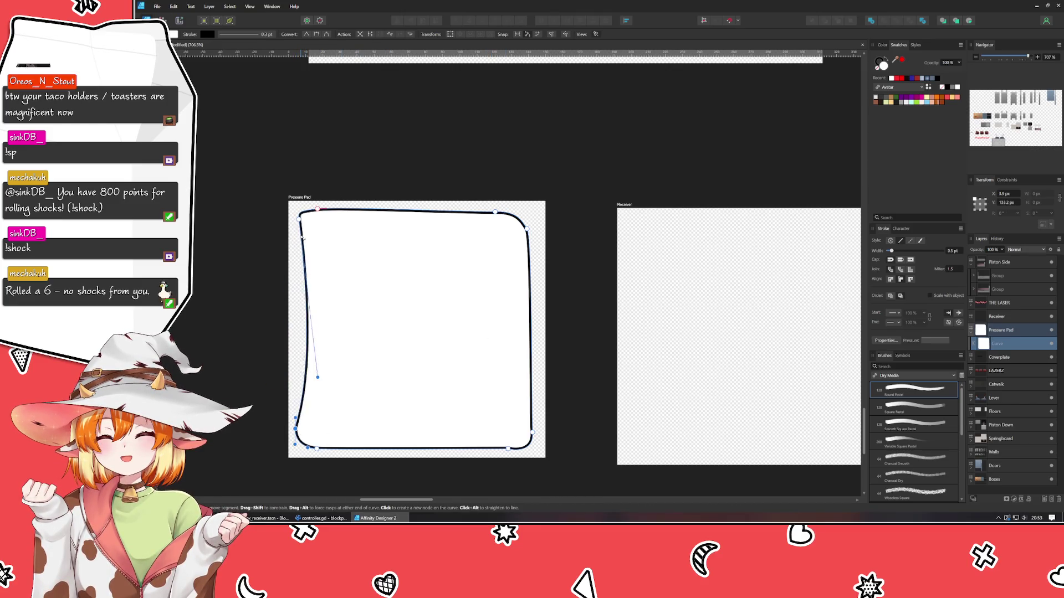
key("ctrl+z")
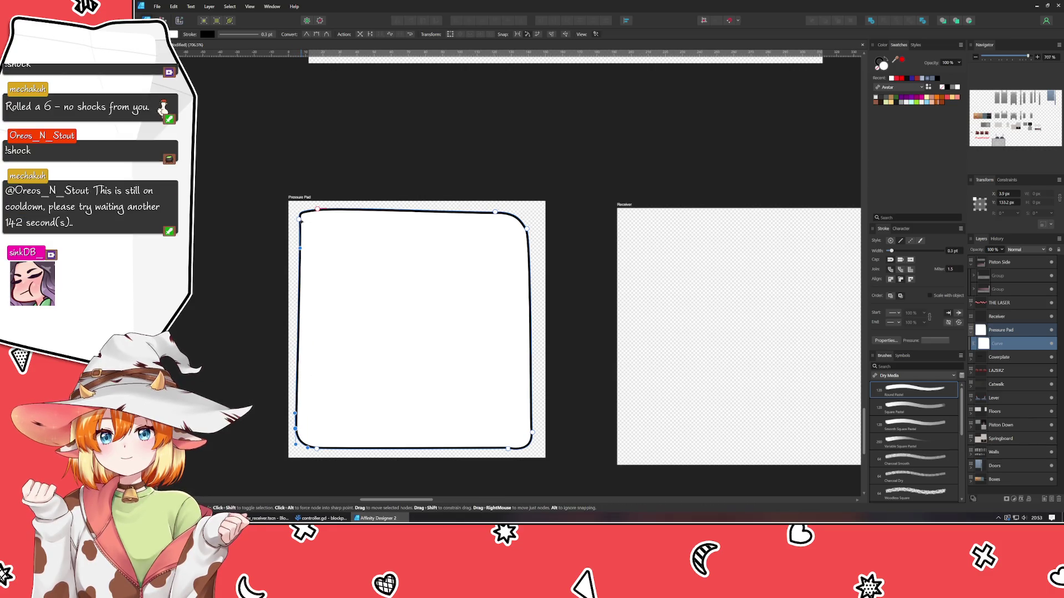
left_click(298, 222)
left_click_drag(299, 232, 302, 212)
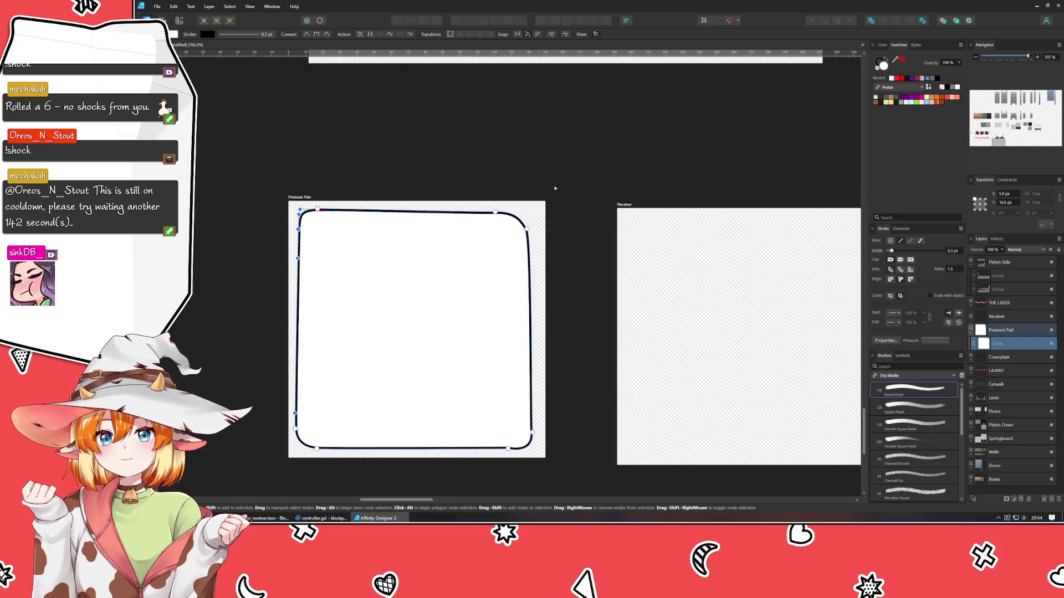
Reposition the top-right corner node and slide a bottom-edge node to the right
left_click(510, 211)
left_click_drag(524, 227, 535, 231)
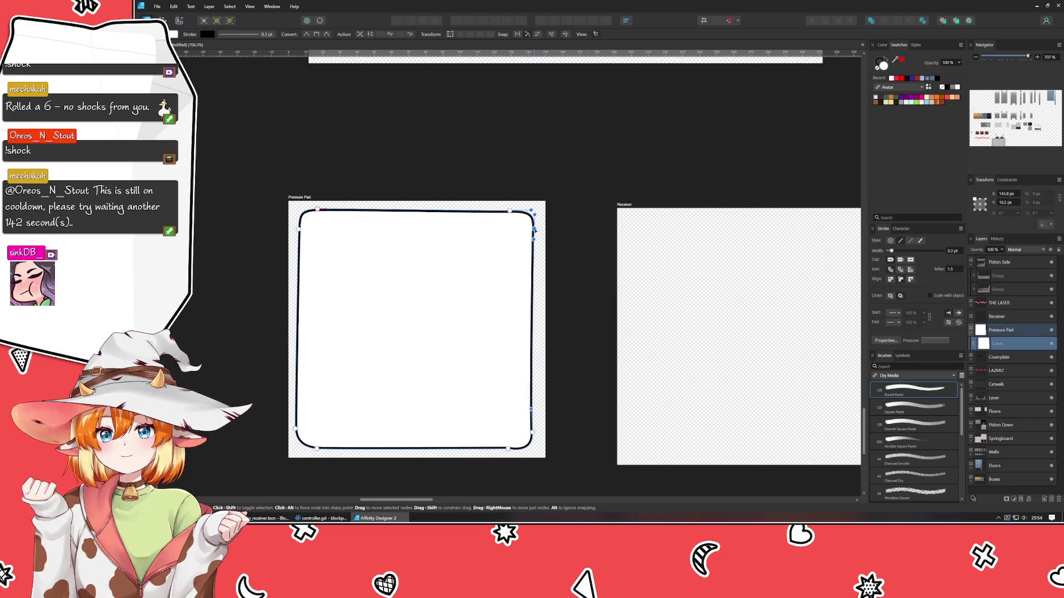
left_click(514, 212)
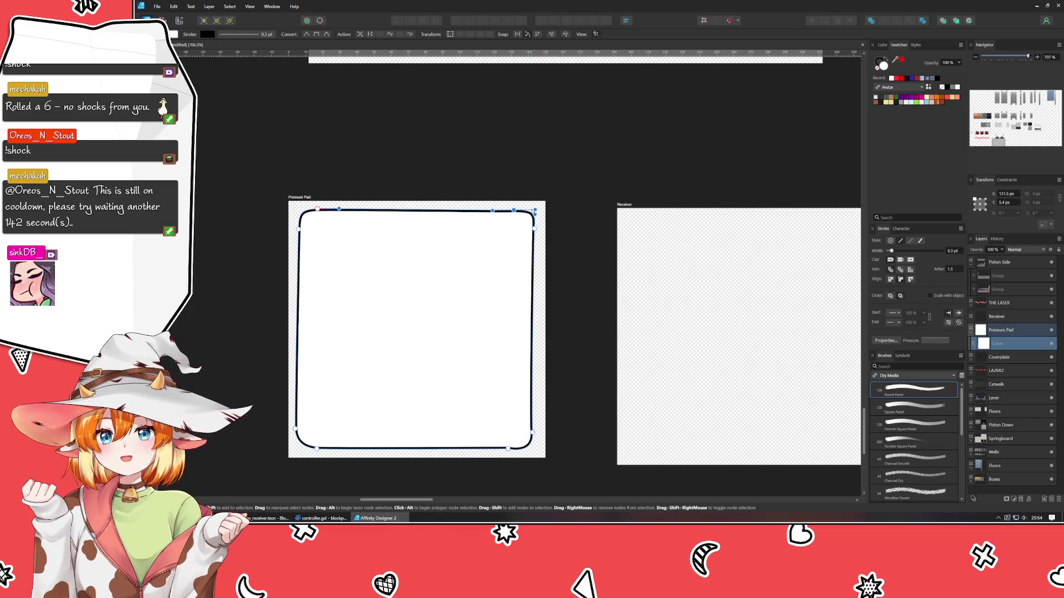
left_click(532, 212)
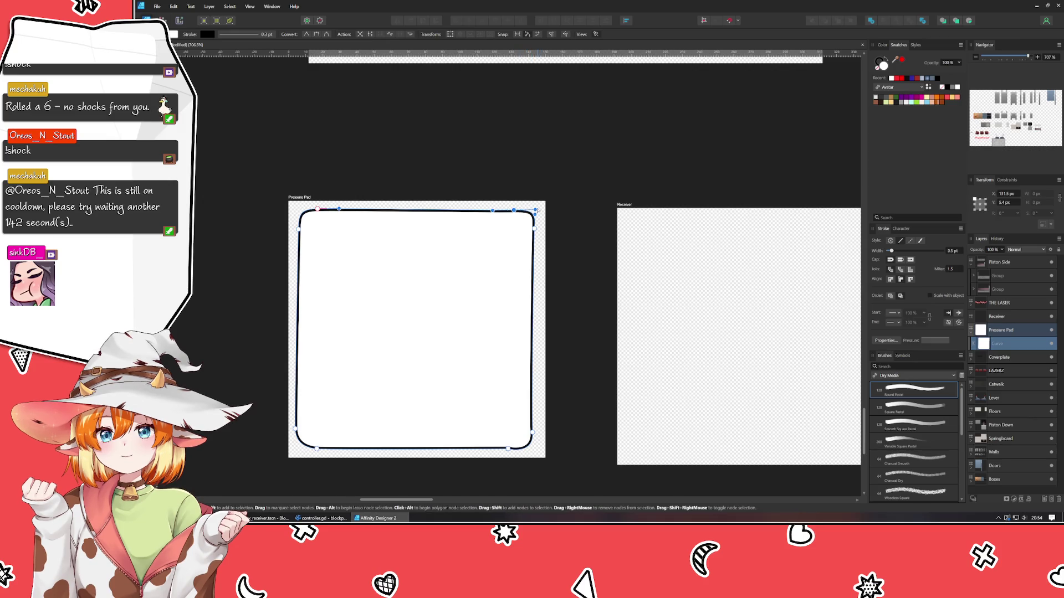
left_click_drag(533, 212, 518, 212)
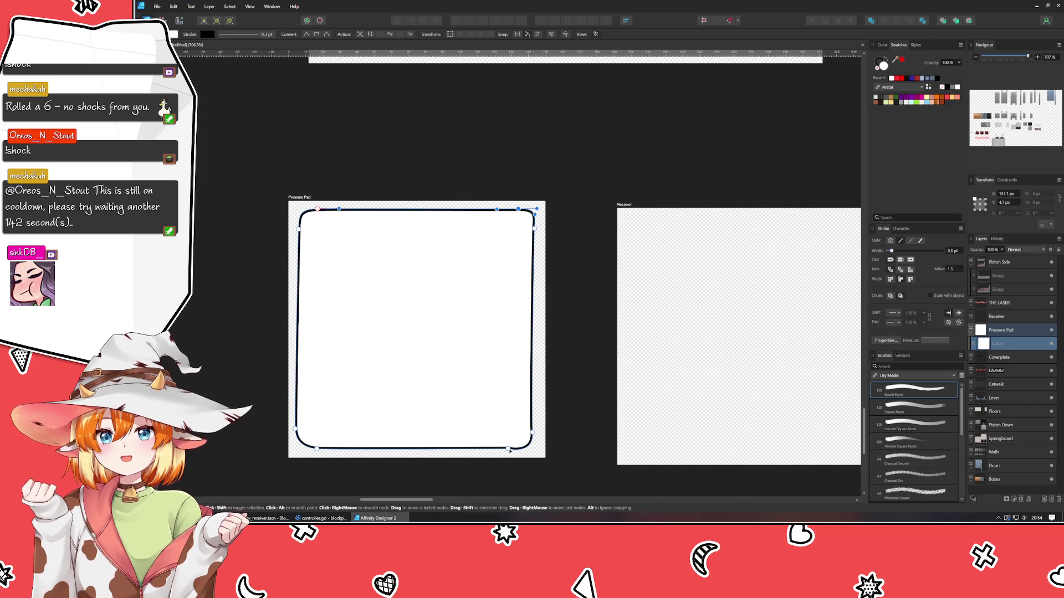
left_click_drag(508, 450, 535, 446)
Add nodes along the bottom edge and reshape the curve near the bottom-left corner
left_click(479, 449)
left_click_drag(328, 451, 330, 452)
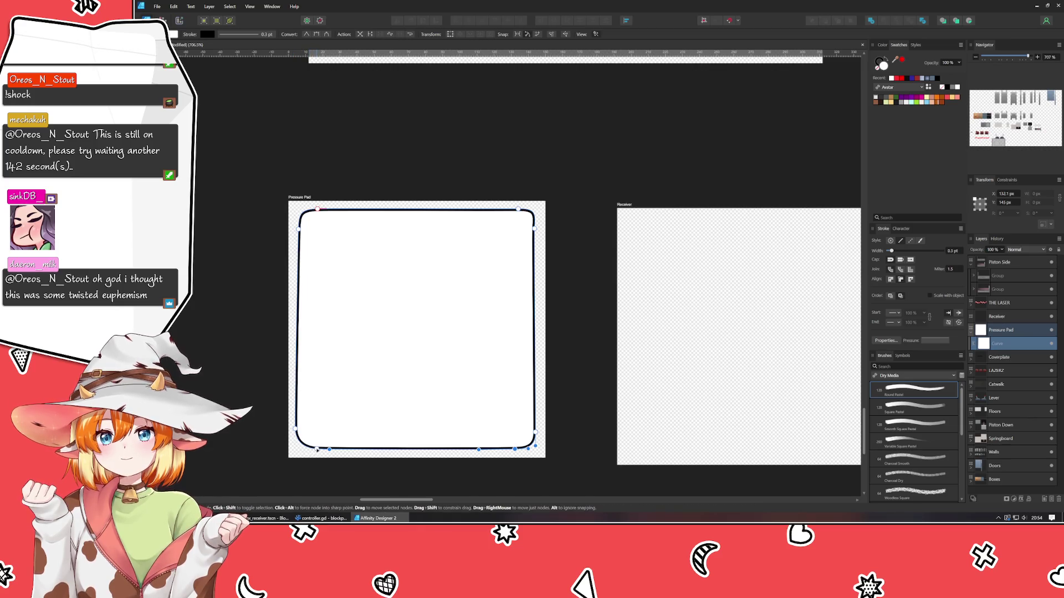
left_click(302, 449)
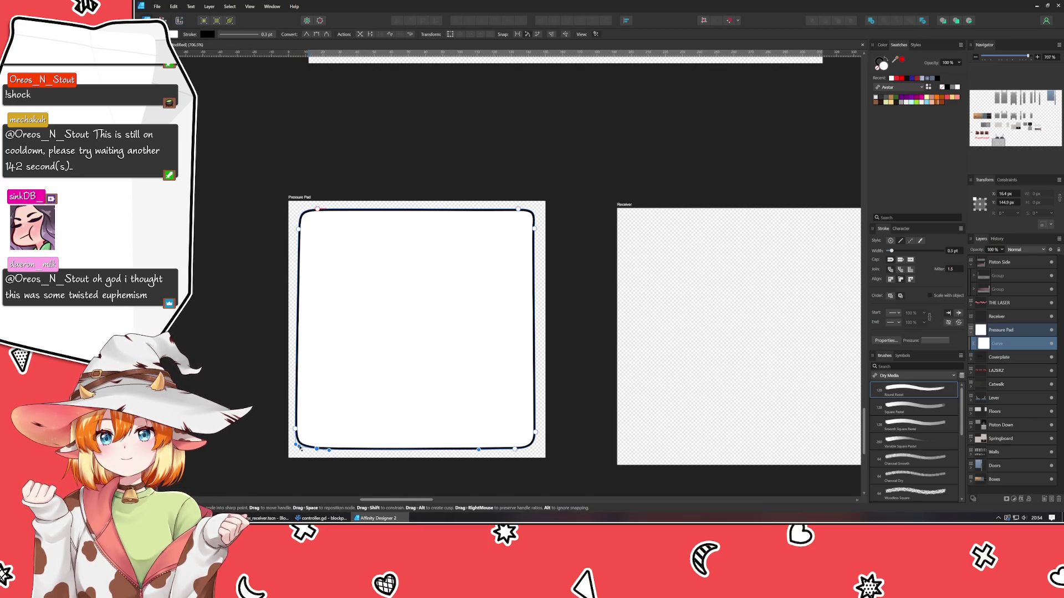
key("Escape")
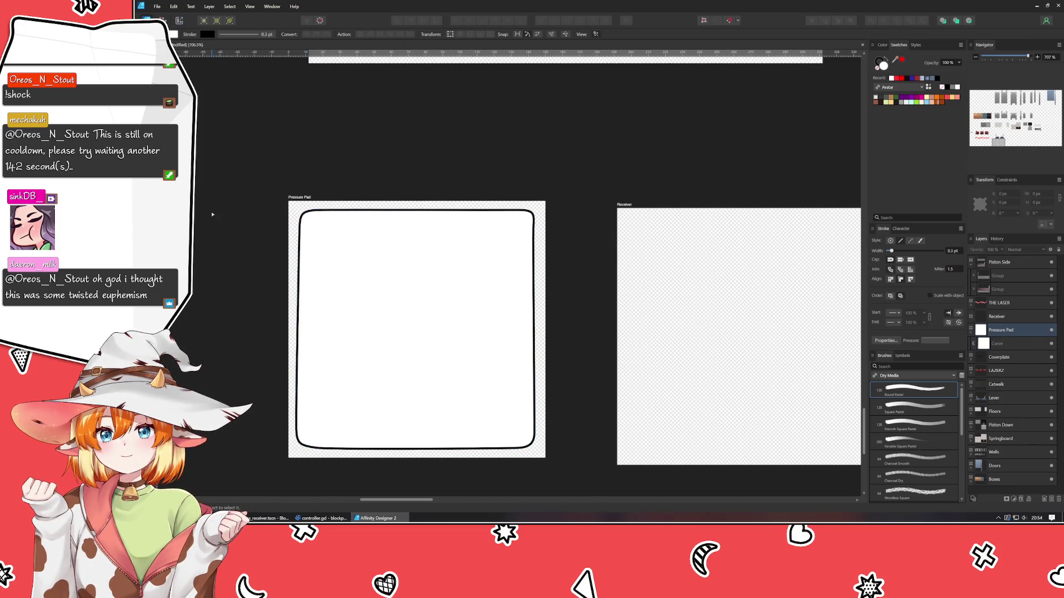
scroll(212, 214, "down", 3)
left_click_drag(212, 214, 331, 400)
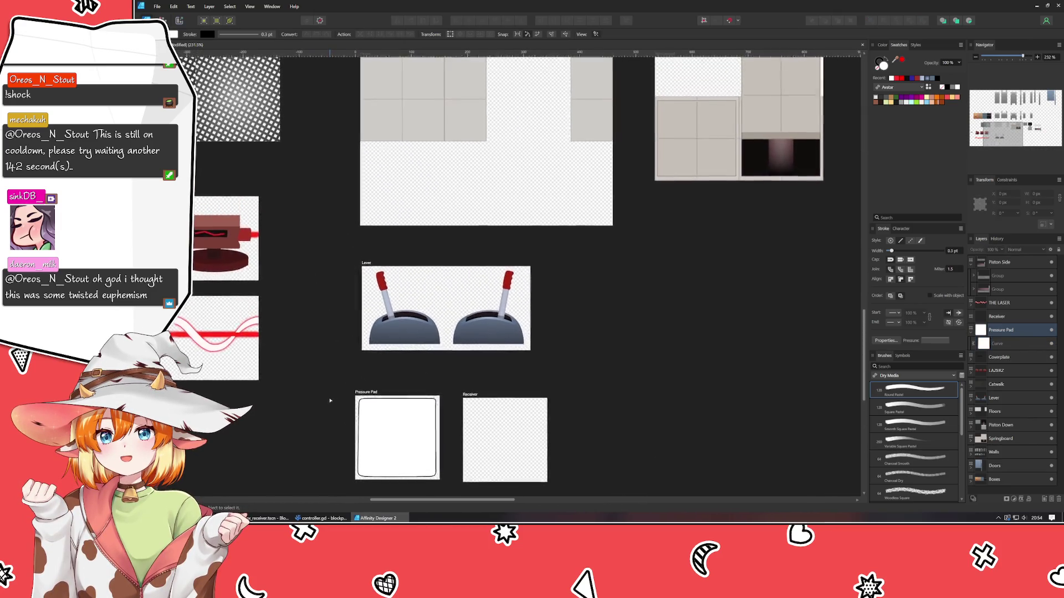
scroll(295, 361, "up", 2)
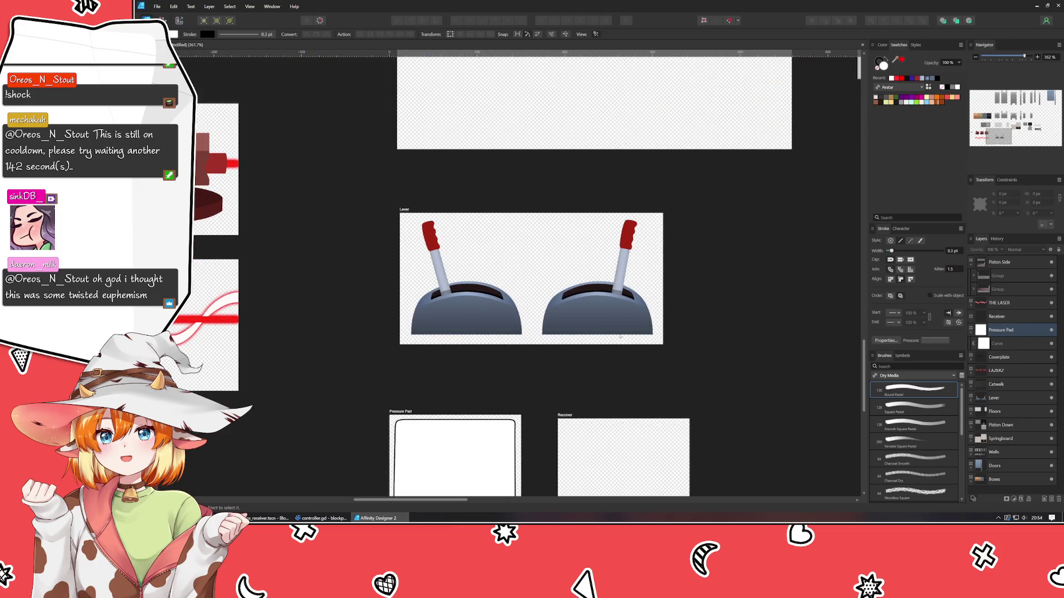
left_click(475, 297)
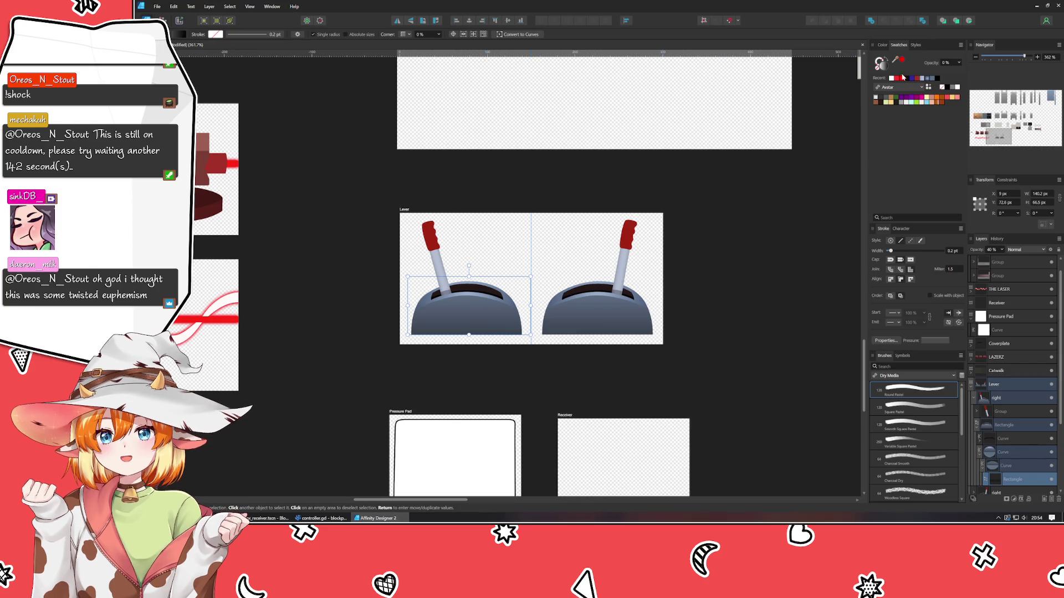
left_click(625, 384)
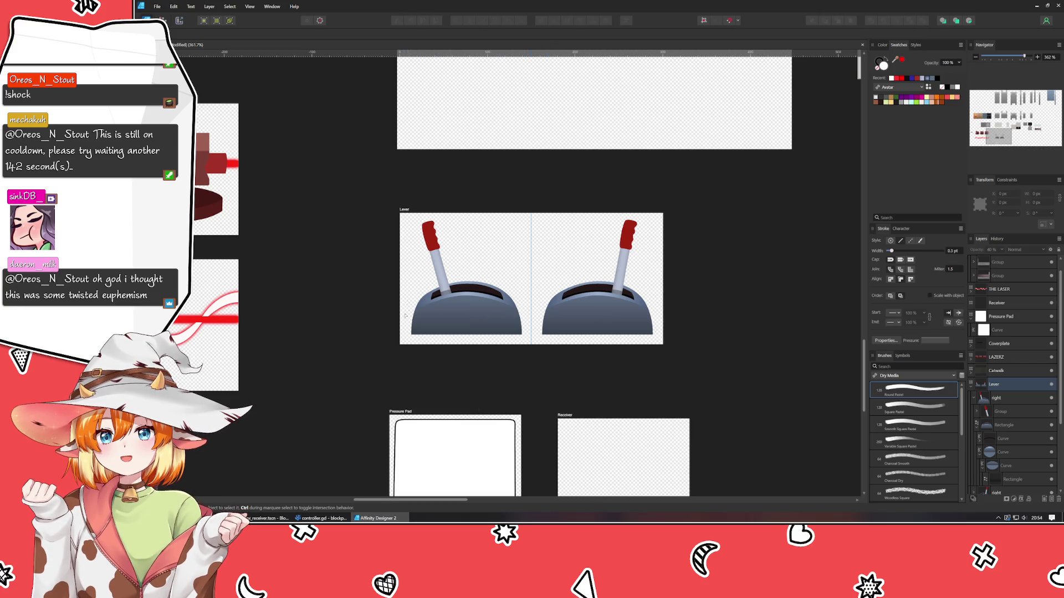
mouse_move(335, 454)
left_mouse_down()
mouse_move(335, 309)
mouse_move(304, 250)
left_mouse_up()
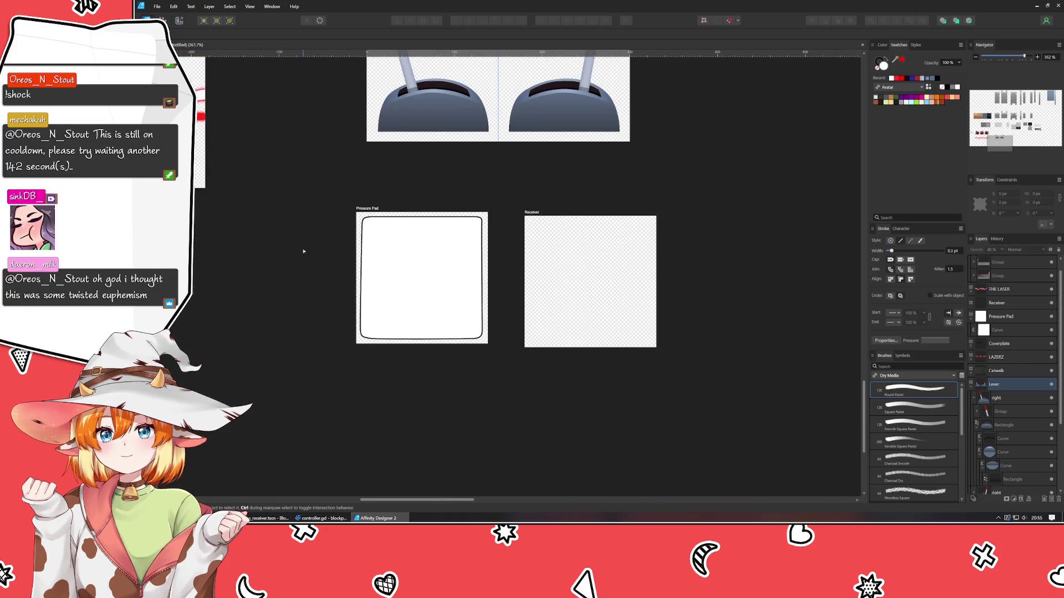
scroll(303, 252, "up", 2)
left_click(396, 307)
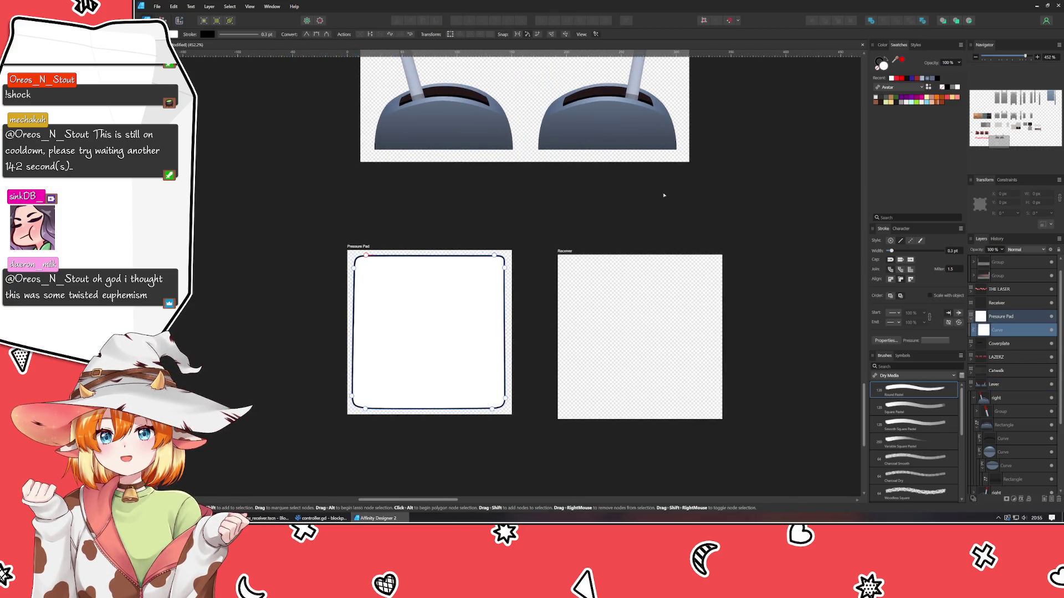
Remove the pad's outline stroke and fill it with a grey swatch from the Colors palette
left_click(875, 74)
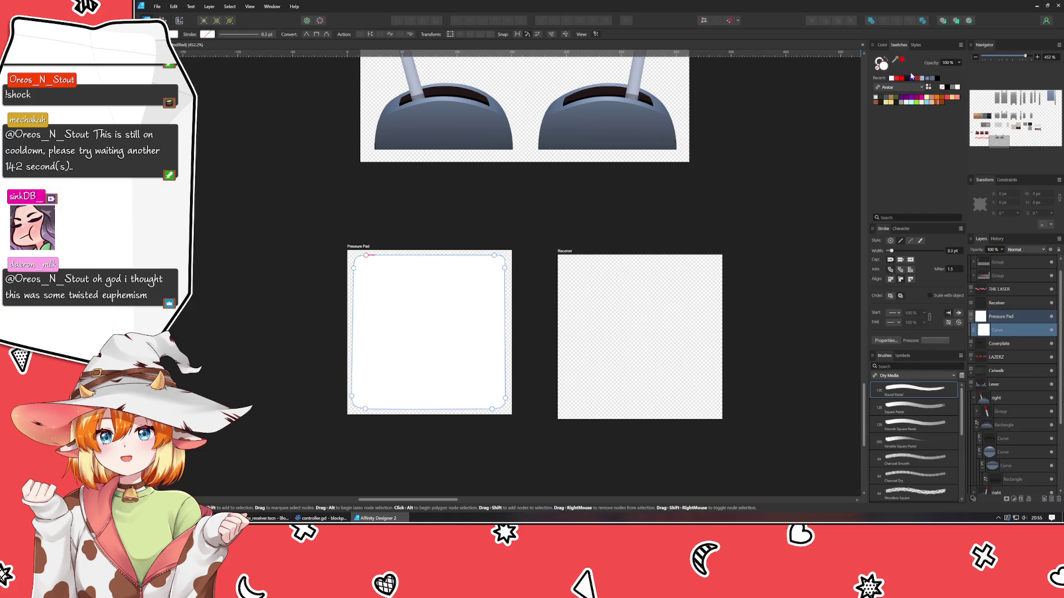
left_click(897, 88)
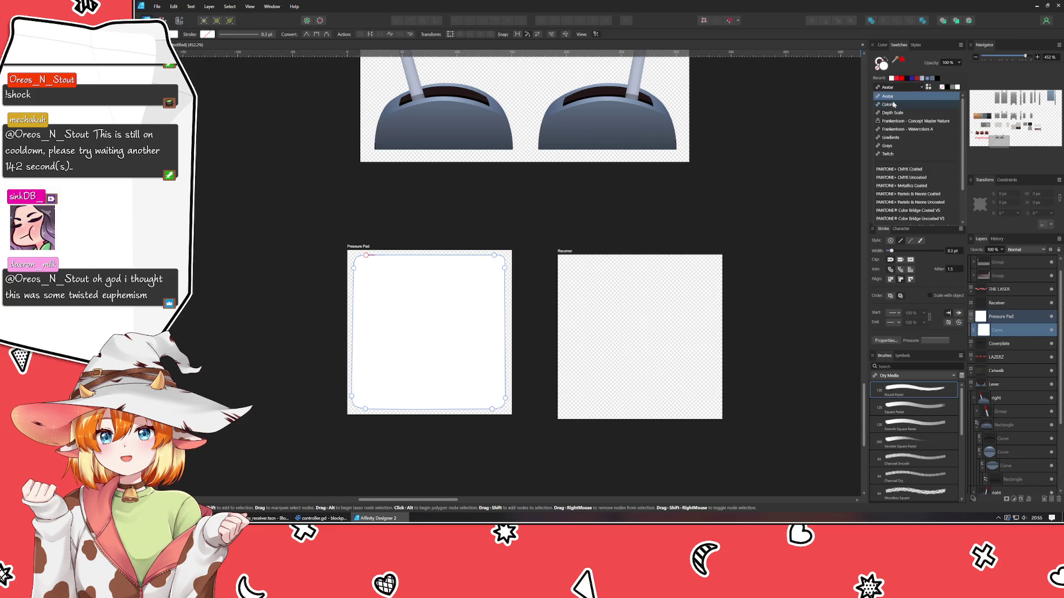
left_click(890, 104)
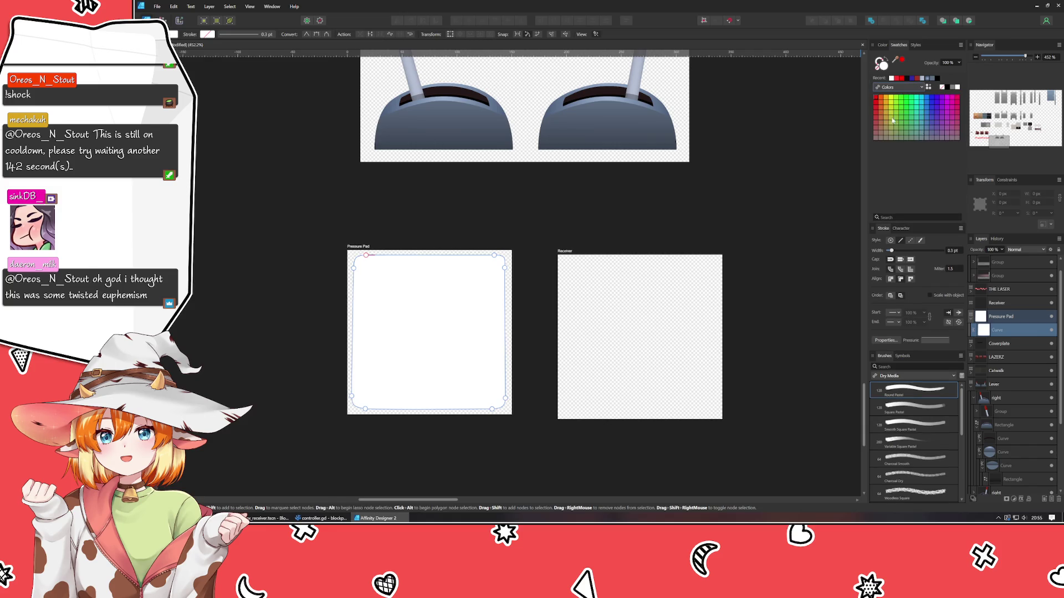
left_click(923, 139)
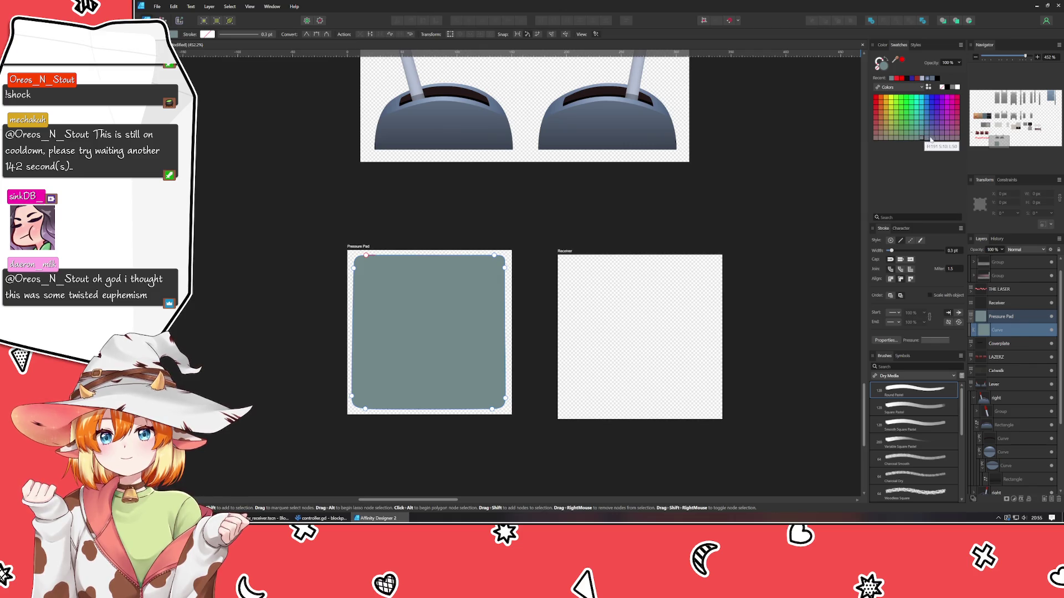
left_click(933, 139)
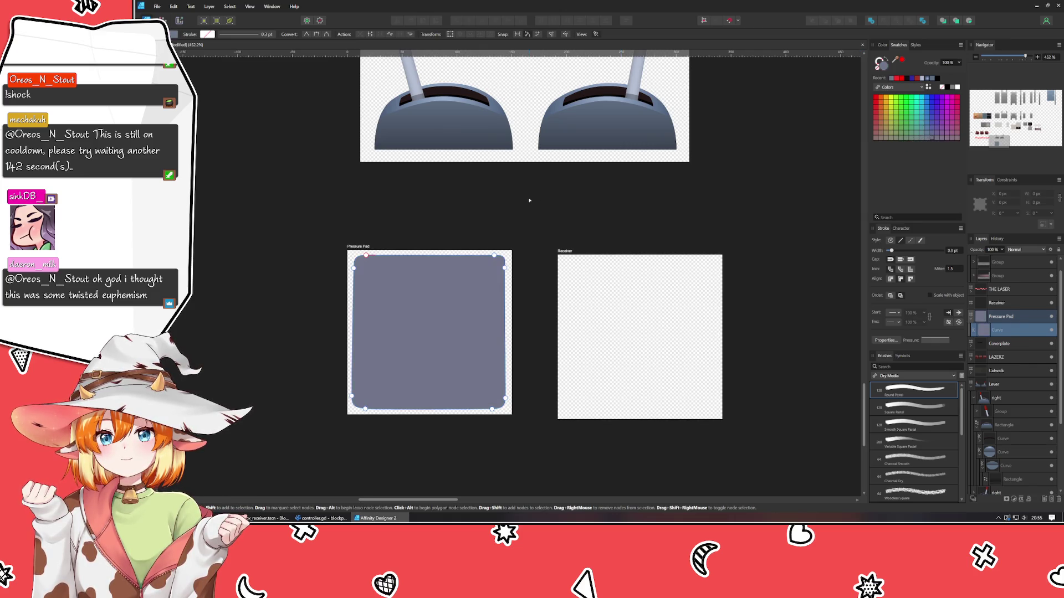
left_click(523, 221)
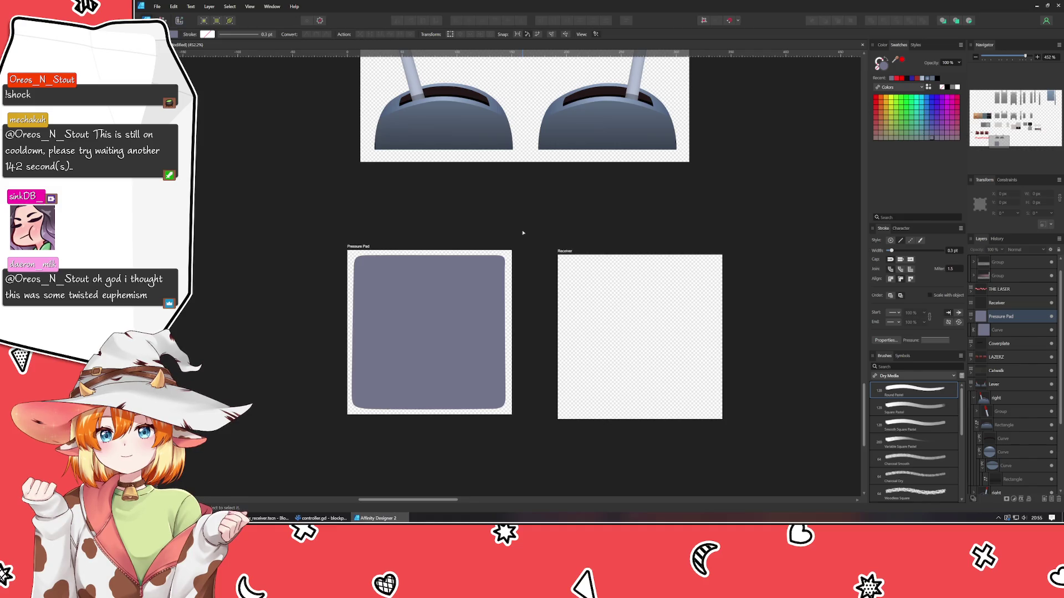
Darken the pad's fill to charcoal grey with the colour sliders
key("ctrl+z")
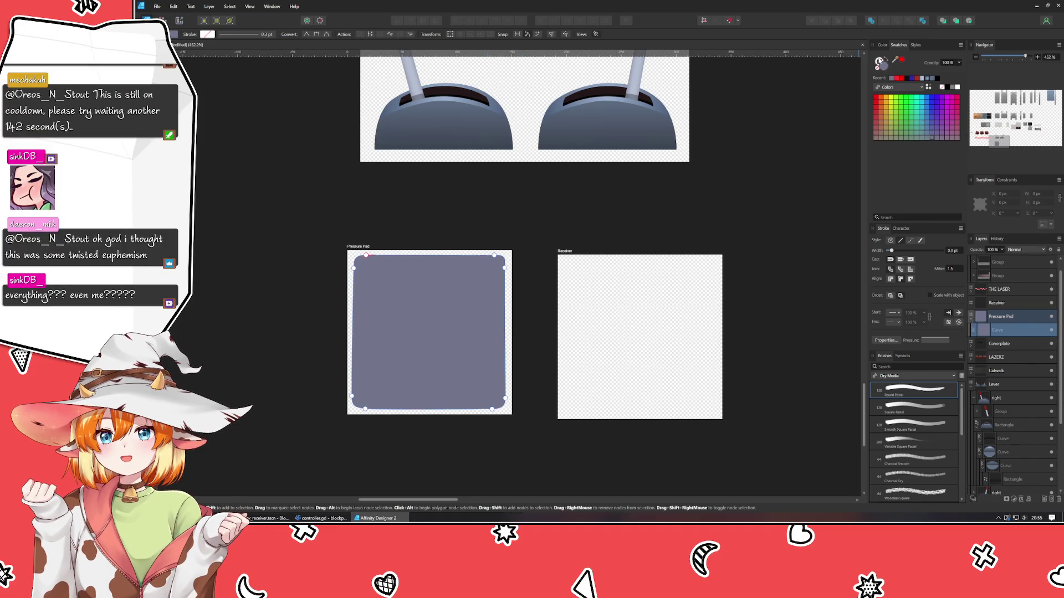
left_click(882, 46)
mouse_move(887, 86)
left_mouse_down()
mouse_move(905, 95)
mouse_move(896, 95)
left_mouse_up()
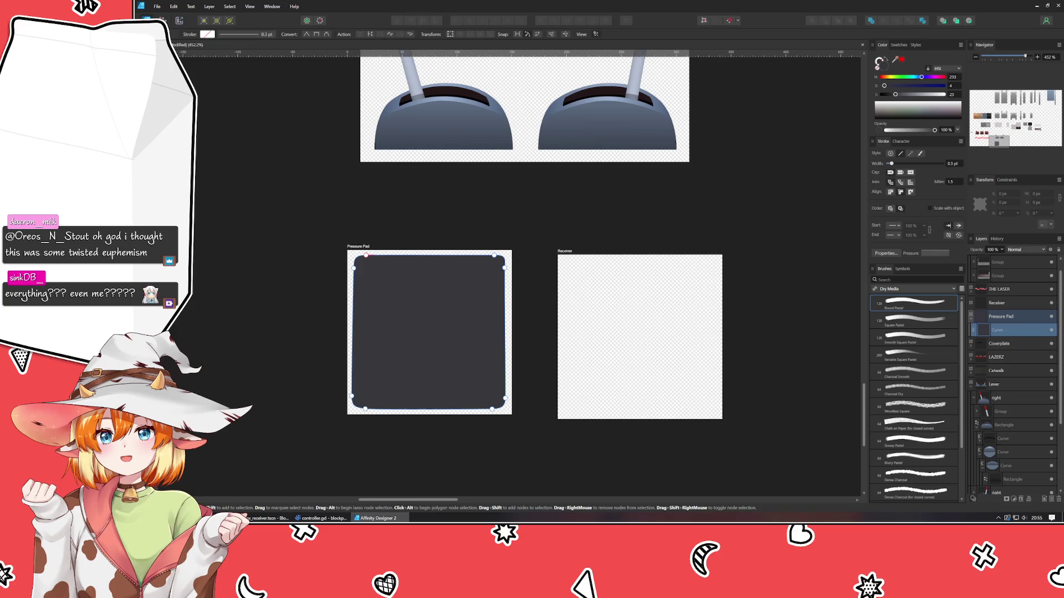
left_click(288, 281)
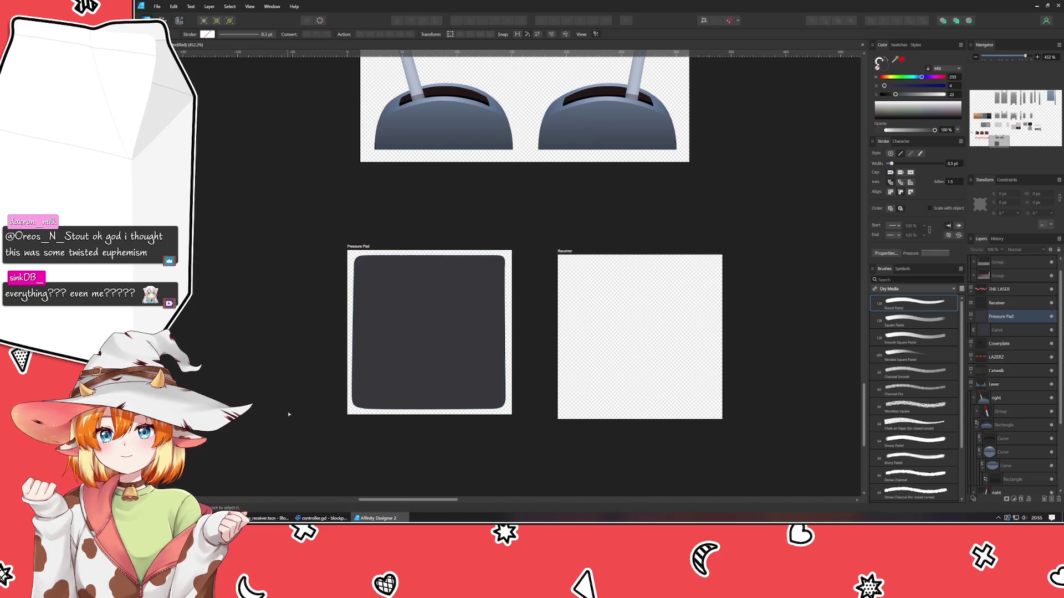
scroll(291, 388, "down", 2)
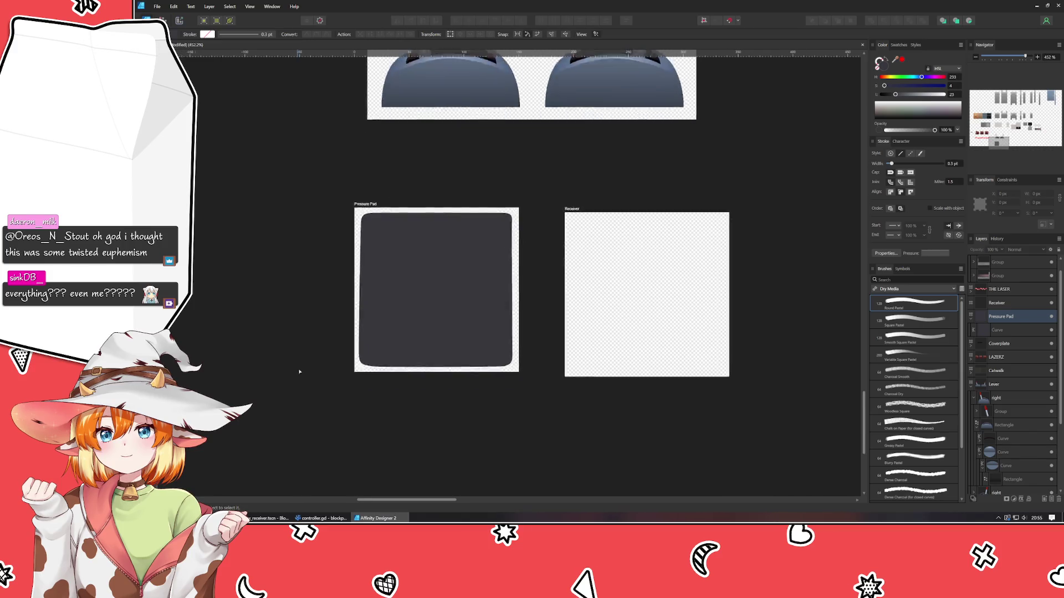
Lower the Pressure Pad shape's top-edge nodes slightly with Shift+arrow nudges
left_click(388, 263)
left_click_drag(332, 170, 577, 248)
key("shift+Down")
key("shift+Down")
key("shift+Down")
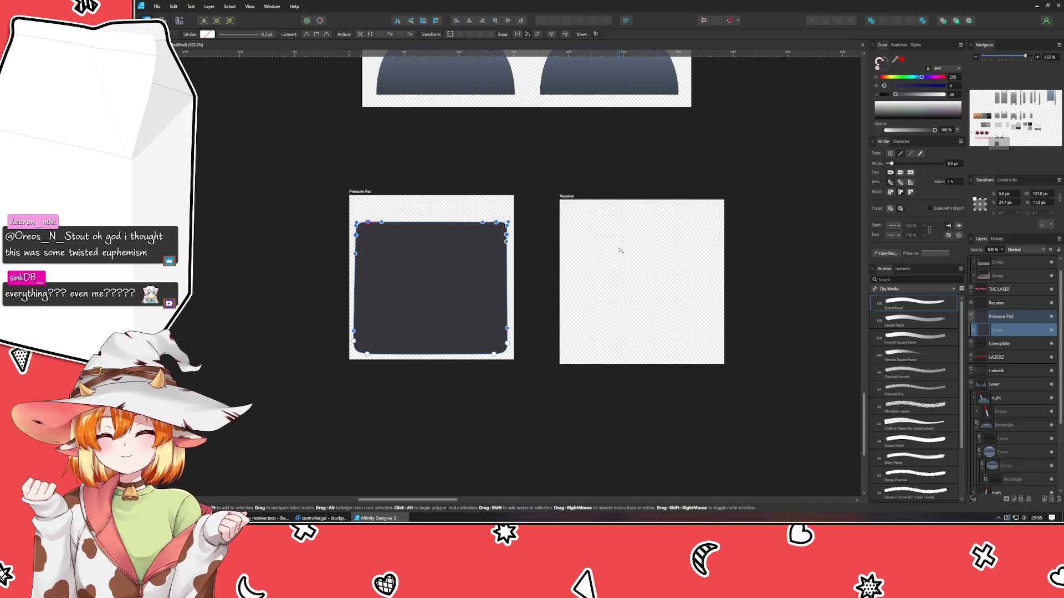
left_click(255, 418)
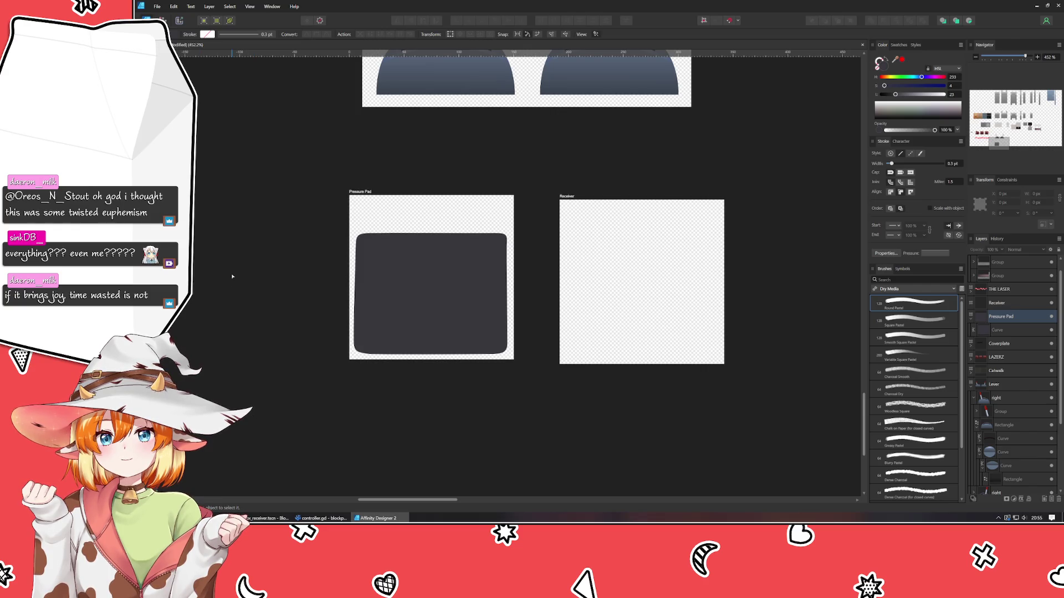
left_click(409, 284)
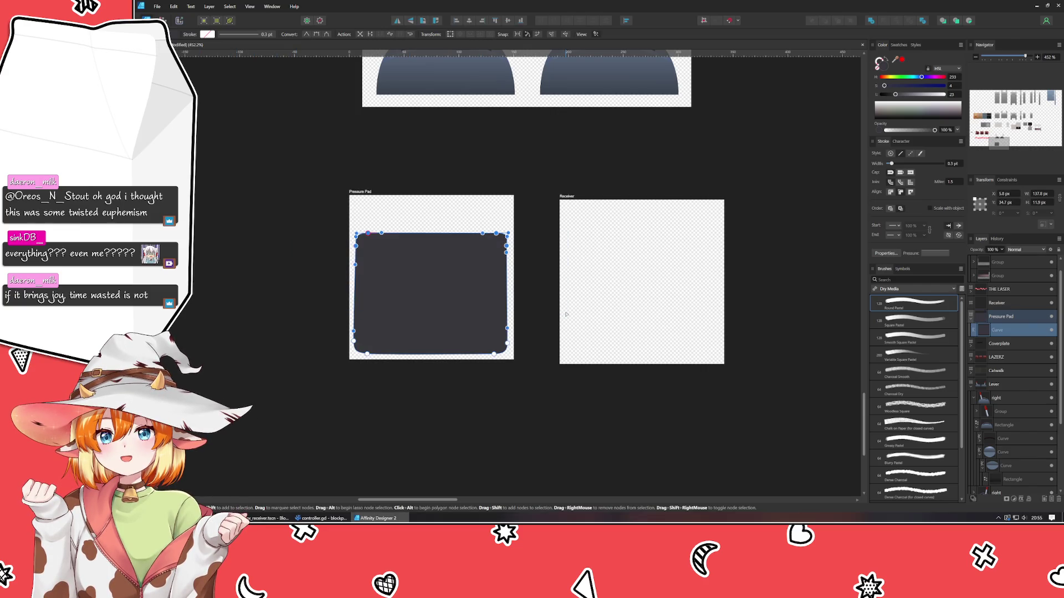
key("shift+Up")
key("shift+Up")
key("shift+Down")
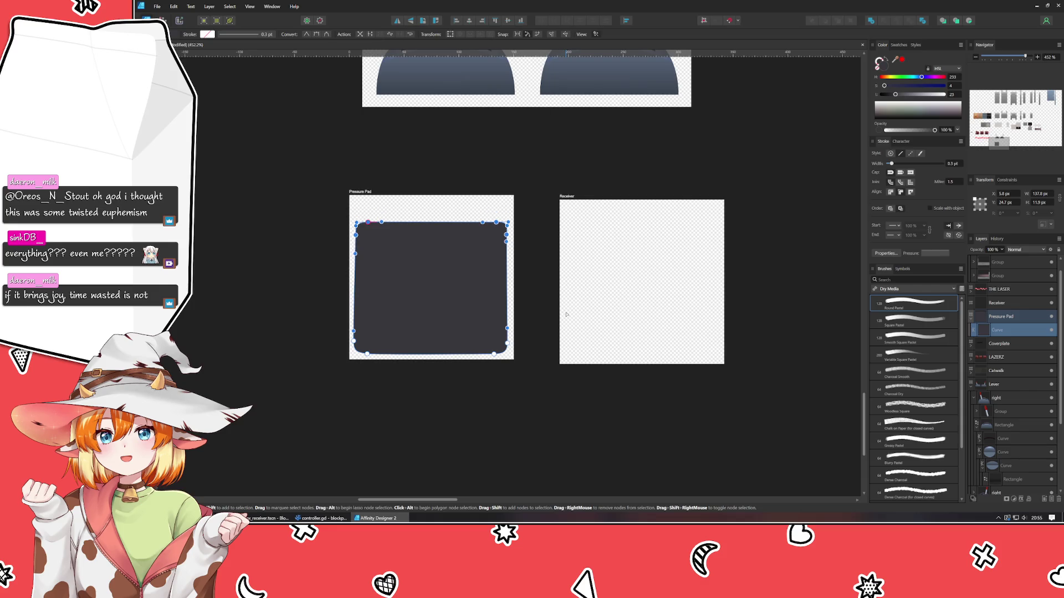
Switch to the Move tool and zoom and pan to centre the artboards in view
key("v")
left_click(593, 305)
scroll(594, 316, "down", 5)
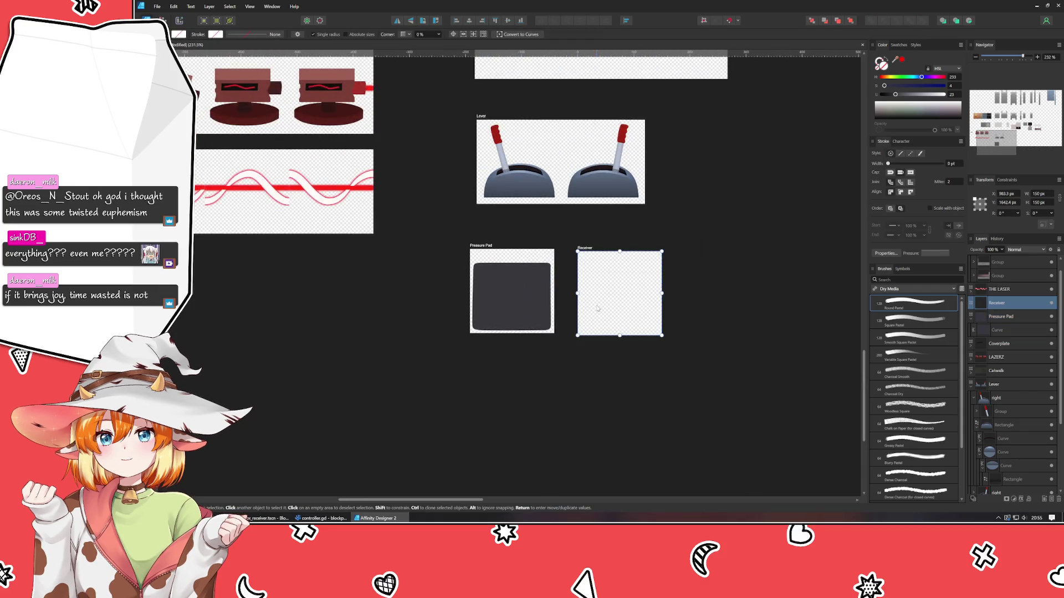
left_click(545, 405)
scroll(504, 451, "up", 3)
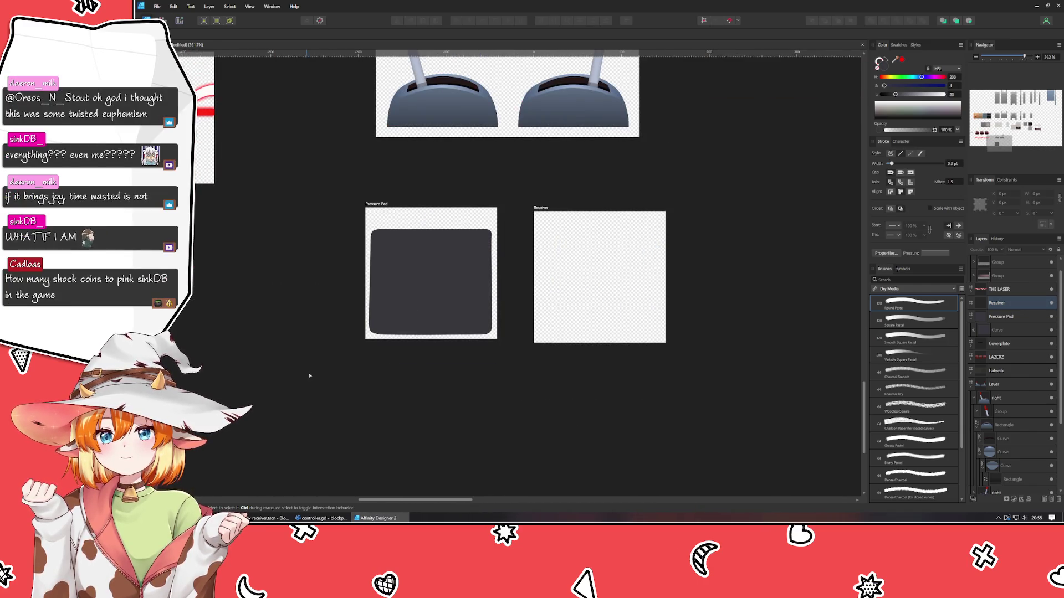
scroll(309, 371, "down", 1)
scroll(297, 367, "up", 1)
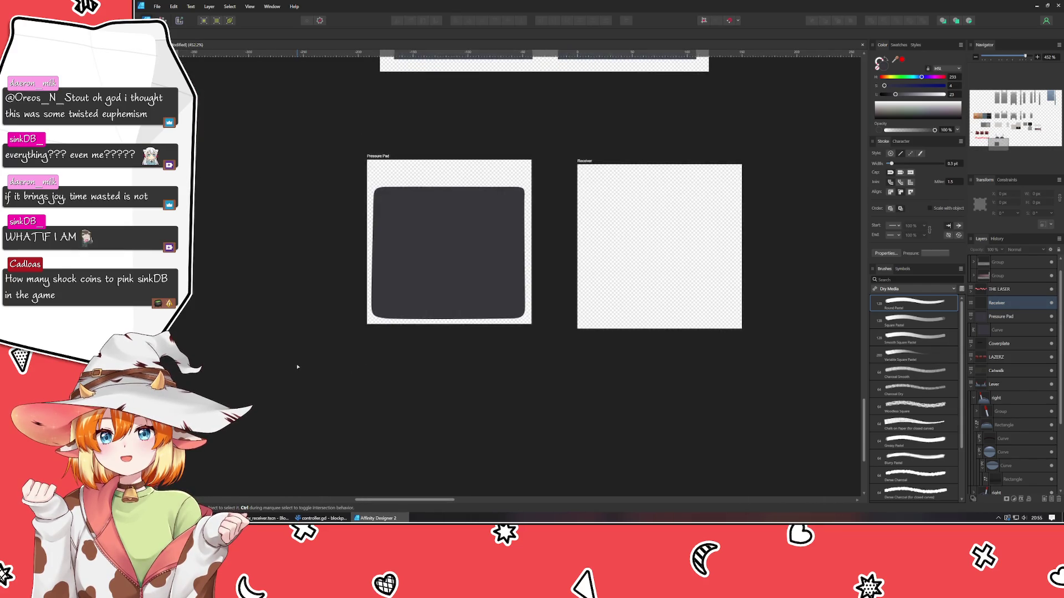
scroll(297, 367, "down", 1)
mouse_move(297, 367)
left_mouse_down()
mouse_move(334, 359)
mouse_move(302, 335)
mouse_move(319, 365)
left_mouse_up()
scroll(302, 335, "up", 1)
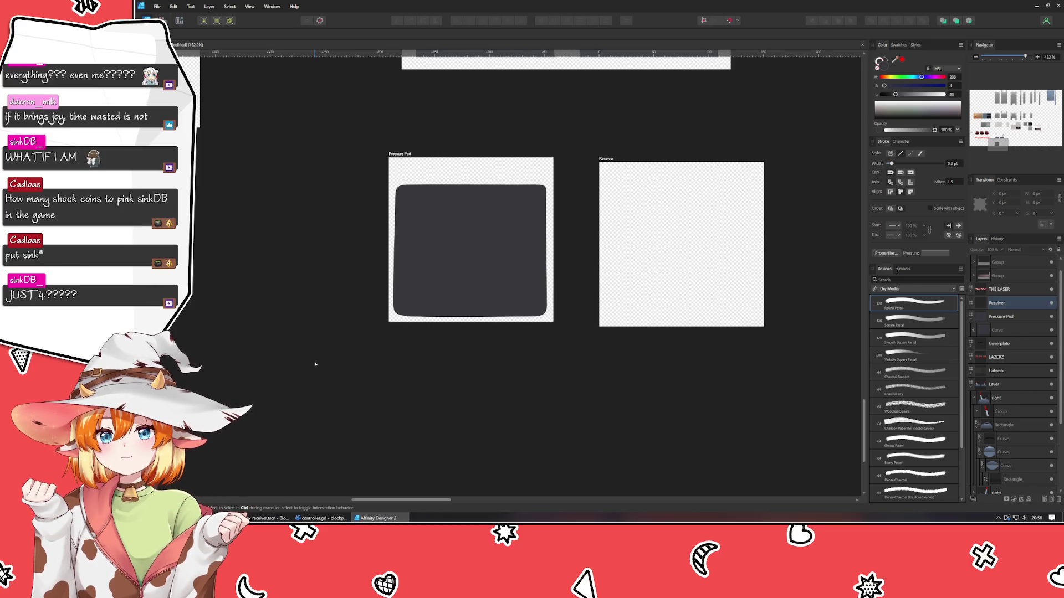
mouse_move(264, 257)
left_mouse_down()
mouse_move(328, 368)
mouse_move(392, 398)
mouse_move(652, 374)
left_mouse_up()
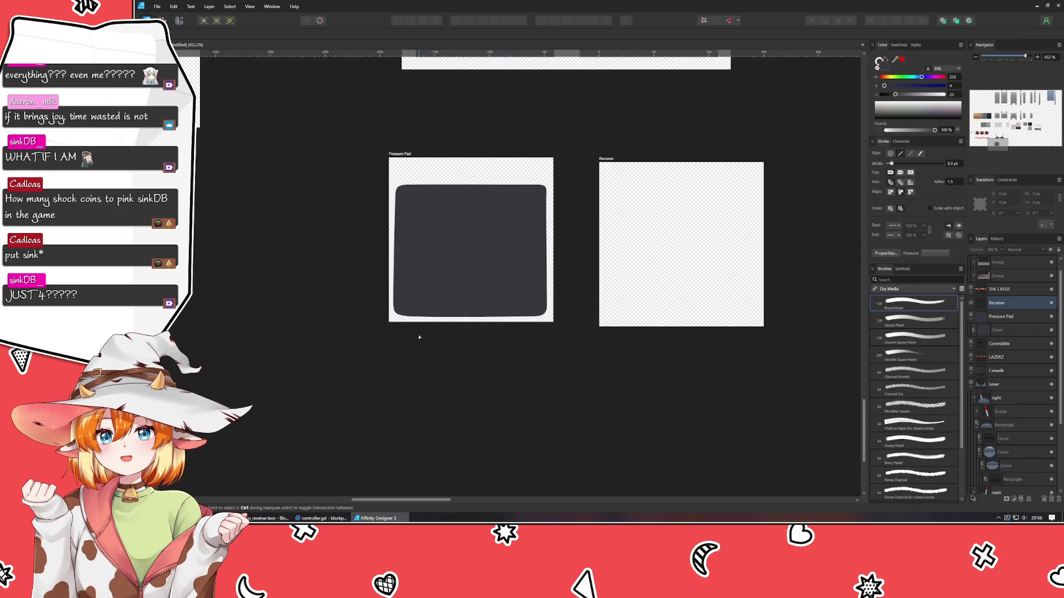
double_click(435, 280)
mouse_move(379, 288)
left_mouse_down()
mouse_move(423, 314)
mouse_move(410, 317)
left_mouse_up()
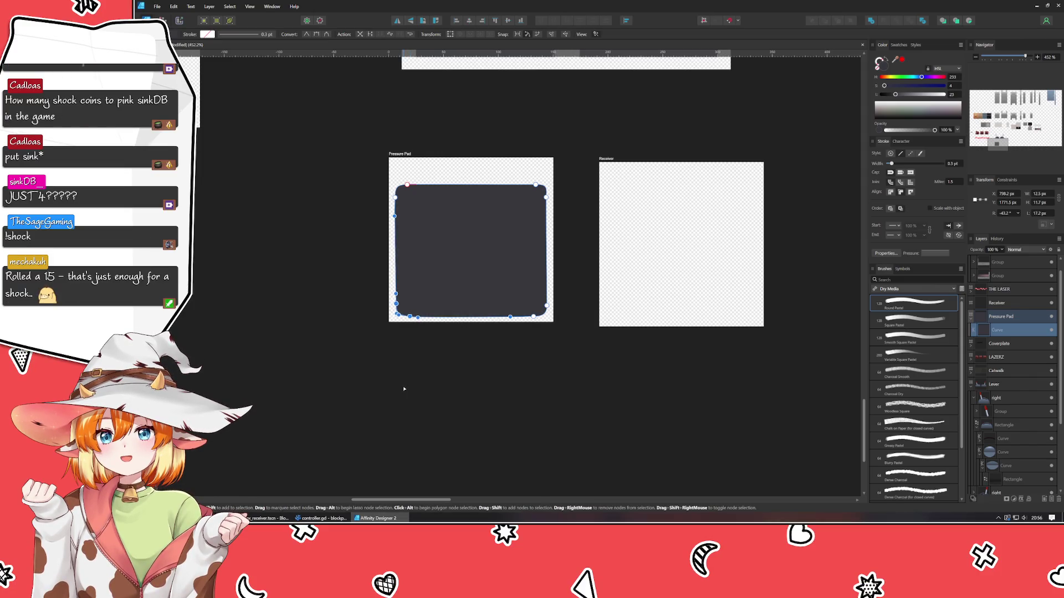
left_click(403, 388)
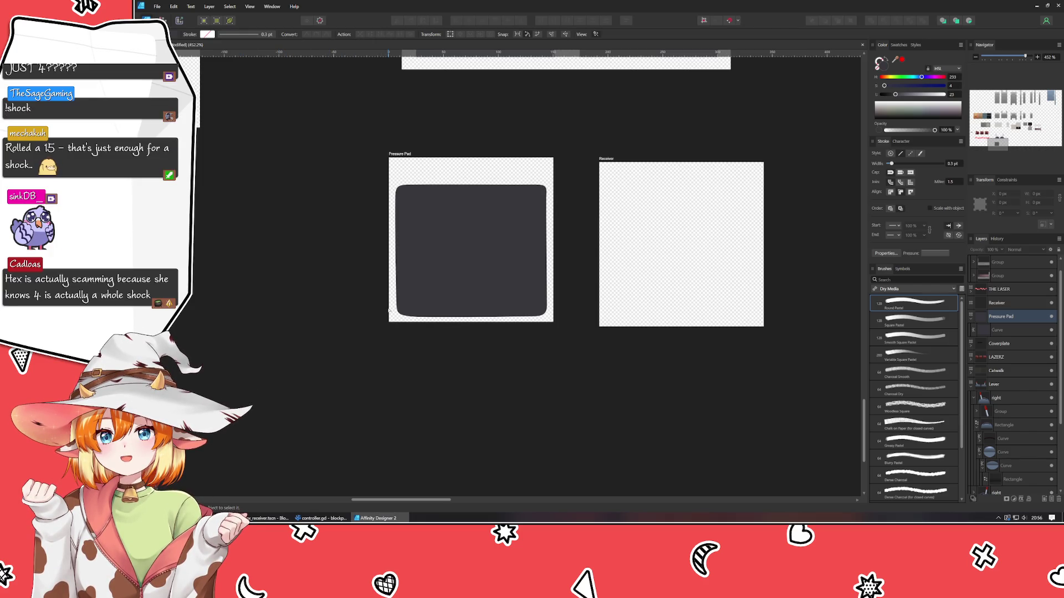
left_click(427, 280)
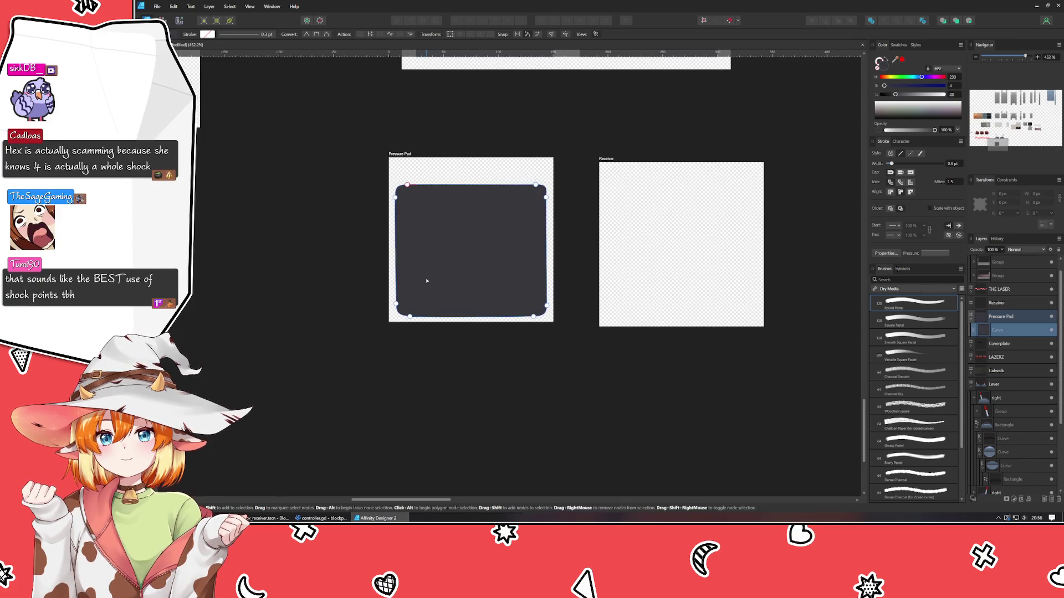
left_click(408, 316)
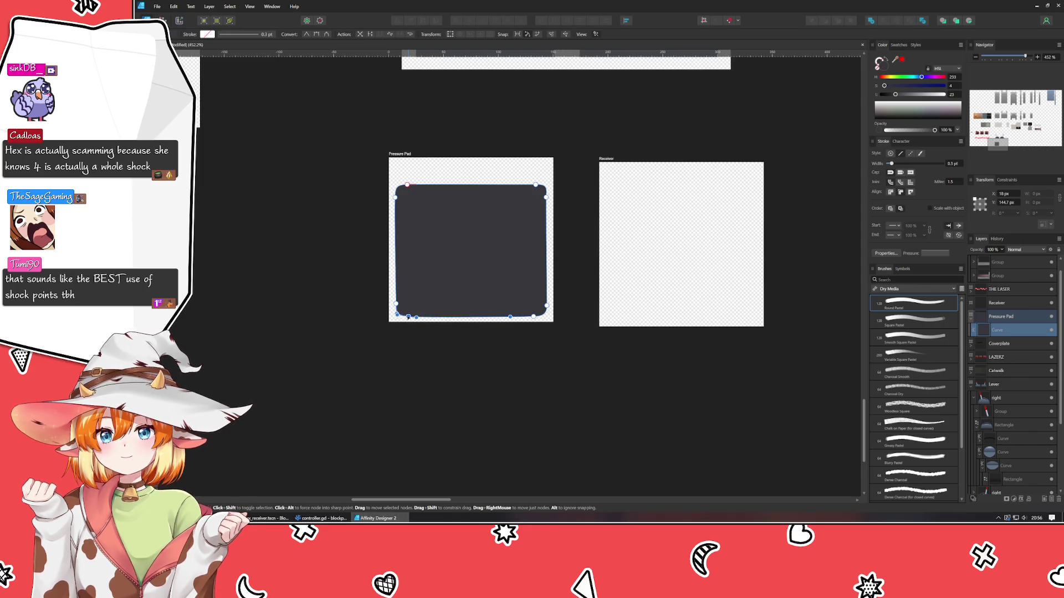
left_click(427, 350)
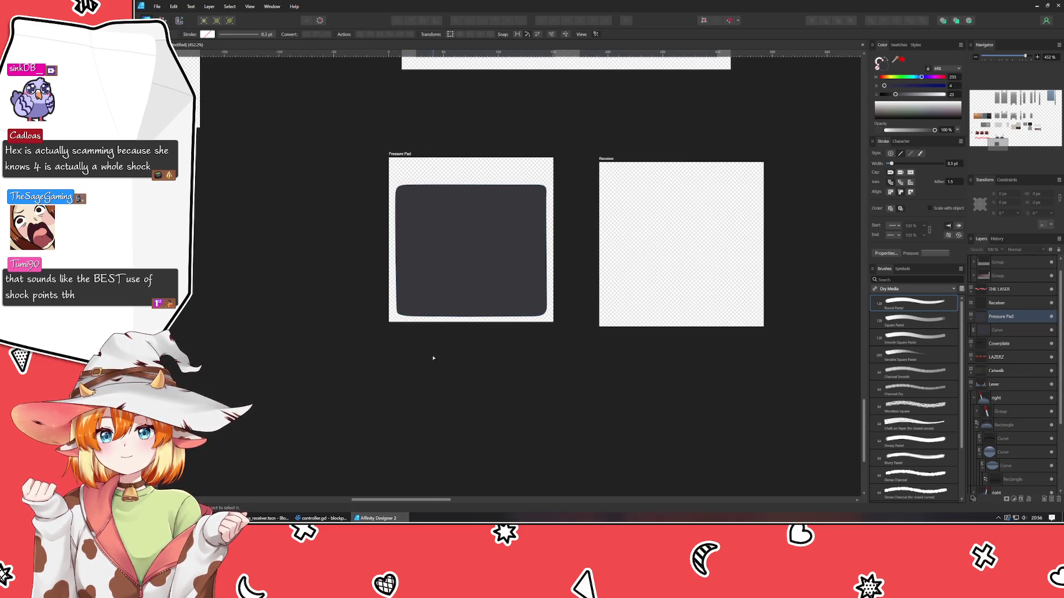
left_click(474, 261)
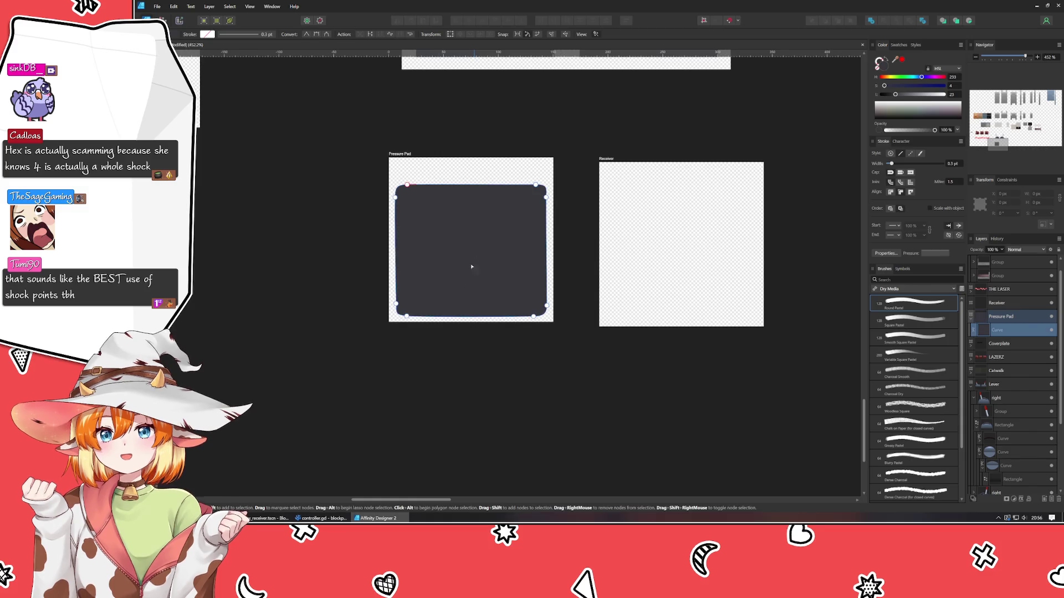
left_click(360, 372)
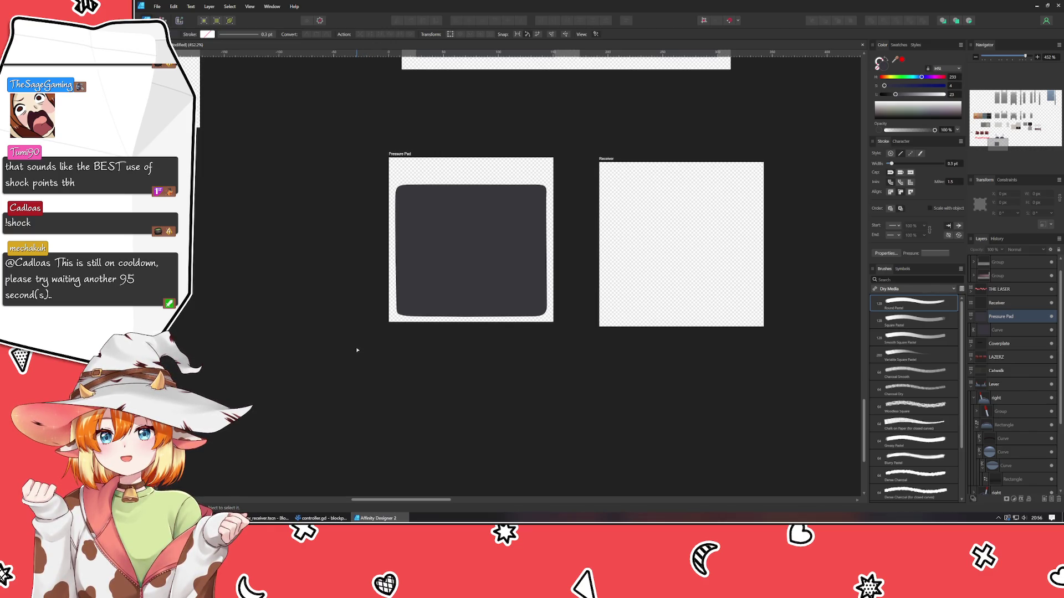
scroll(332, 337, "up", 2)
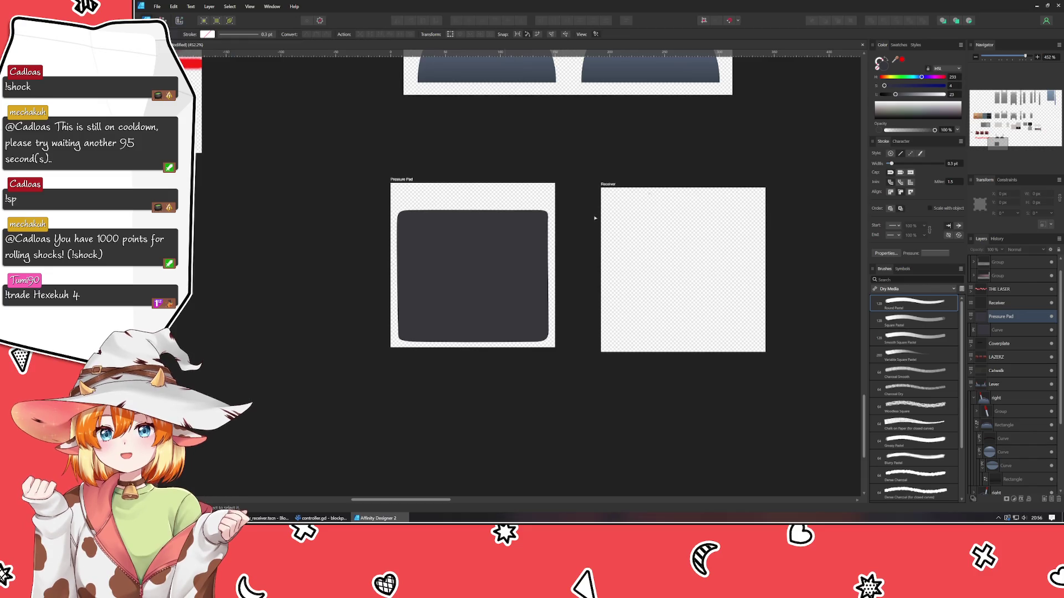
Copy the Receiver artboard to the left of Pressure Pad and name it Sinky
left_click(610, 184)
left_click_drag(610, 185, 203, 186)
double_click(203, 187)
type("Sinky")
key("Return")
left_click(317, 442)
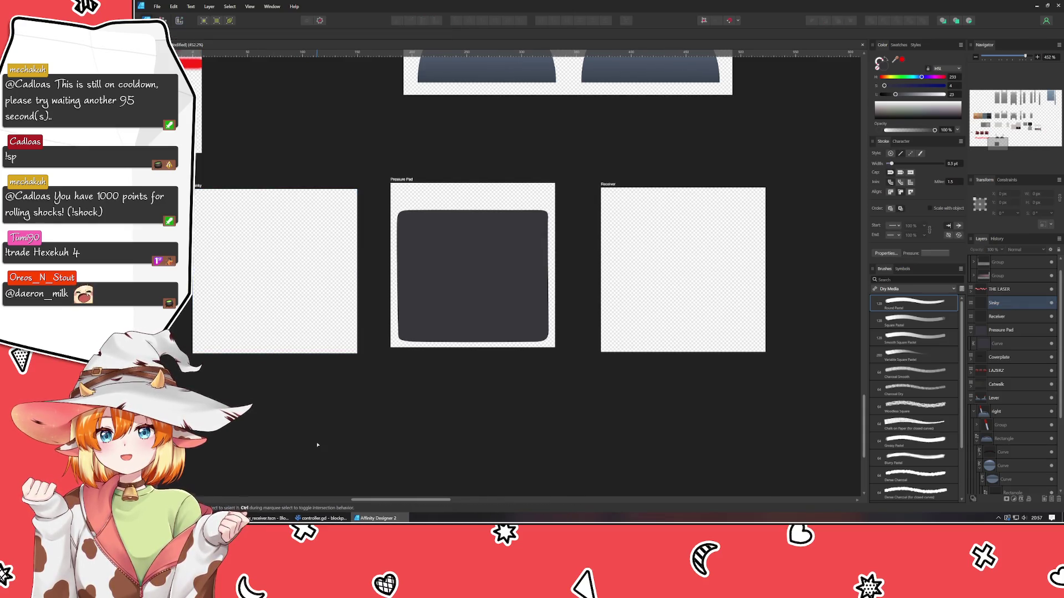
Nudge the Sinky artboard up-left to line up with the other artboards
scroll(348, 428, "up", 1)
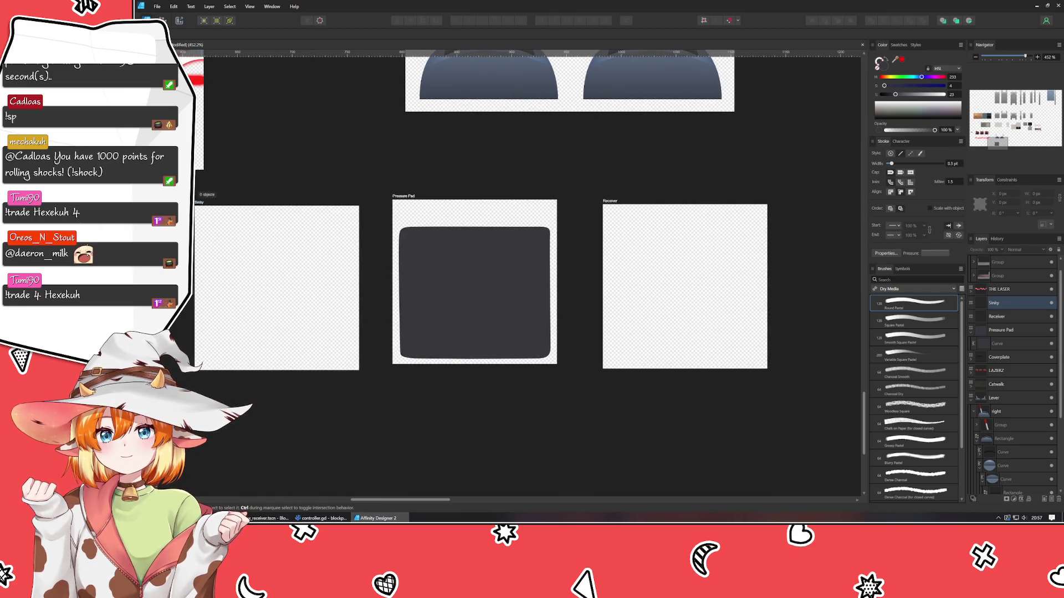
left_click(199, 203)
mouse_move(201, 209)
left_mouse_down()
mouse_move(191, 194)
mouse_move(182, 202)
left_mouse_up()
left_click(233, 395)
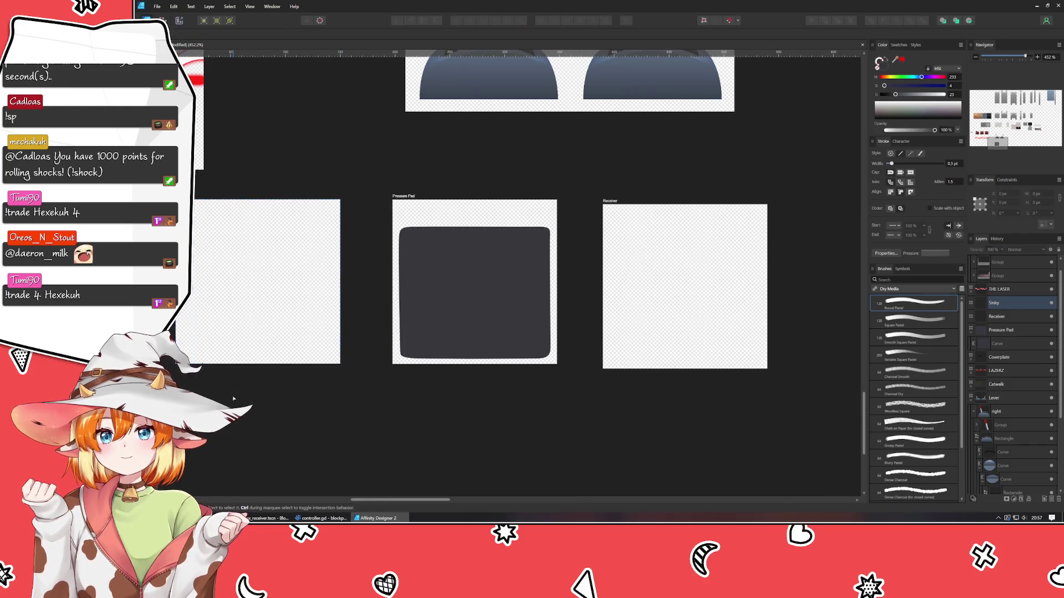
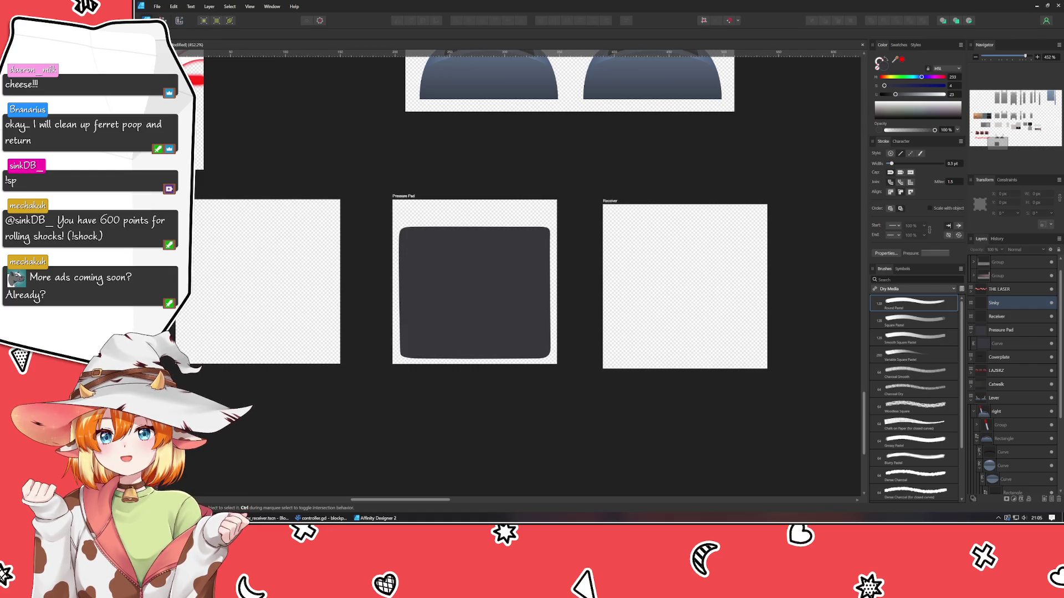
Draw a closed four-corner path inset within the dark Pressure Pad
key("a")
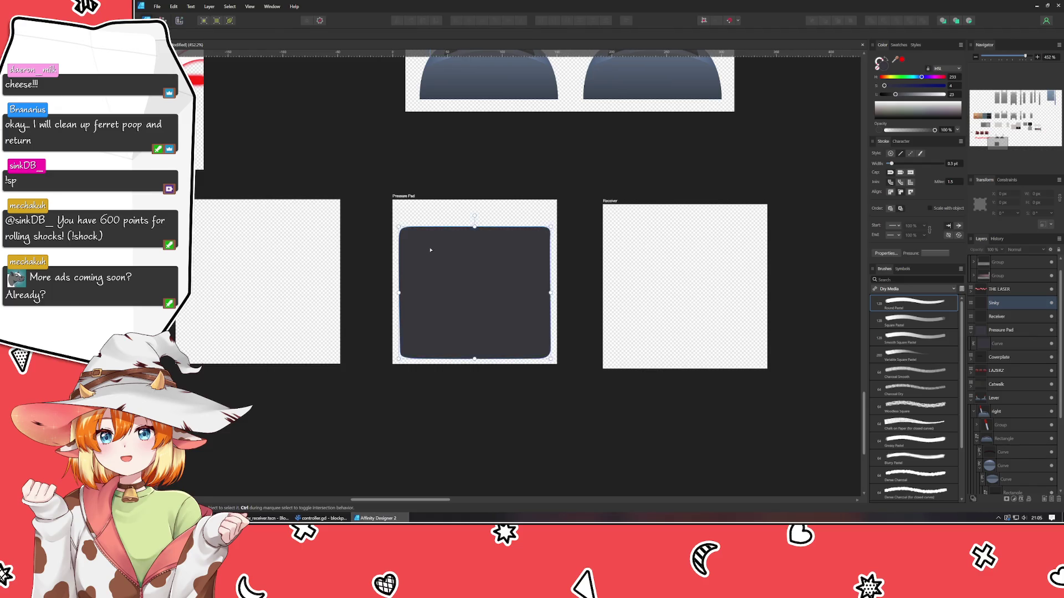
left_click(414, 234)
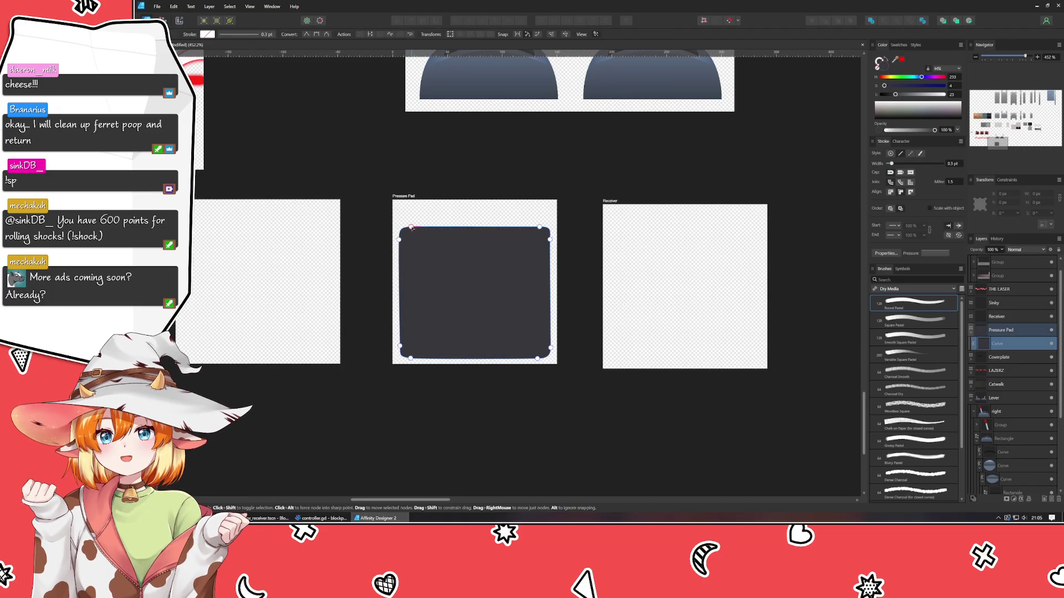
left_click(629, 399)
key("p")
left_click_drag(407, 224, 406, 233)
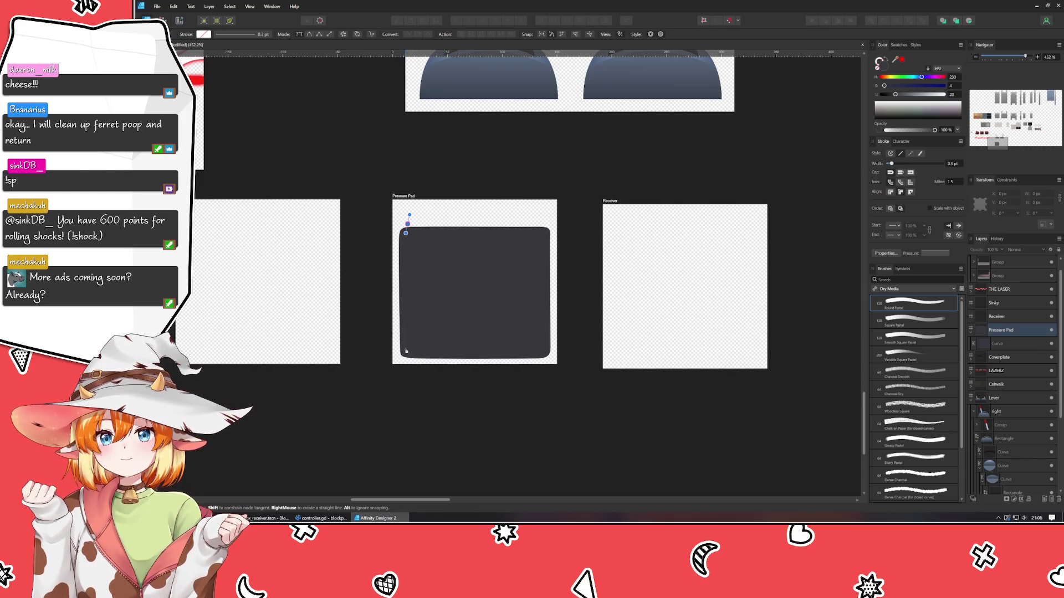
left_click_drag(413, 348, 419, 351)
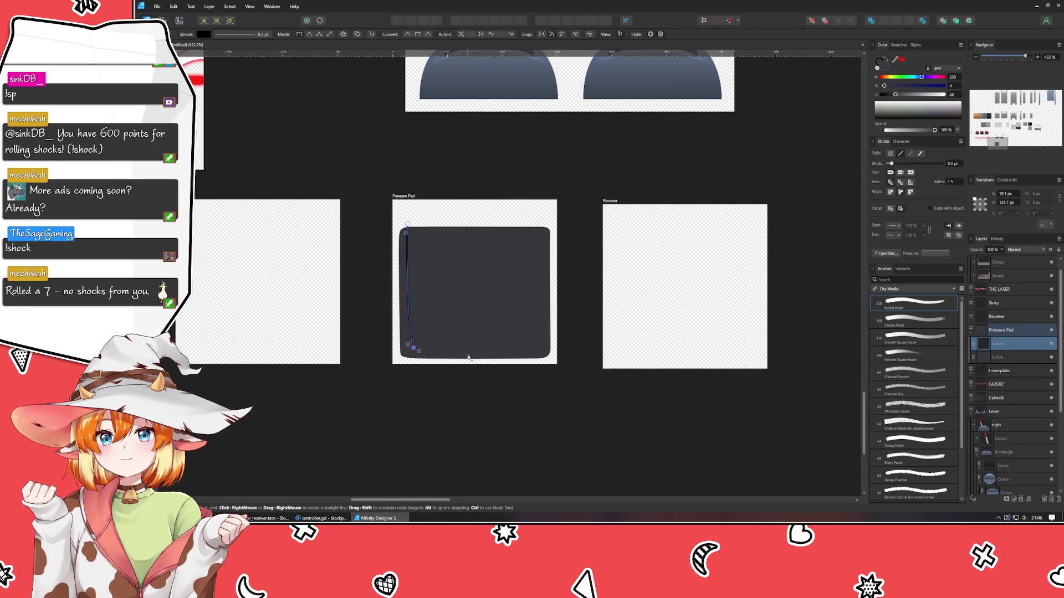
left_click(537, 348)
left_click(540, 226)
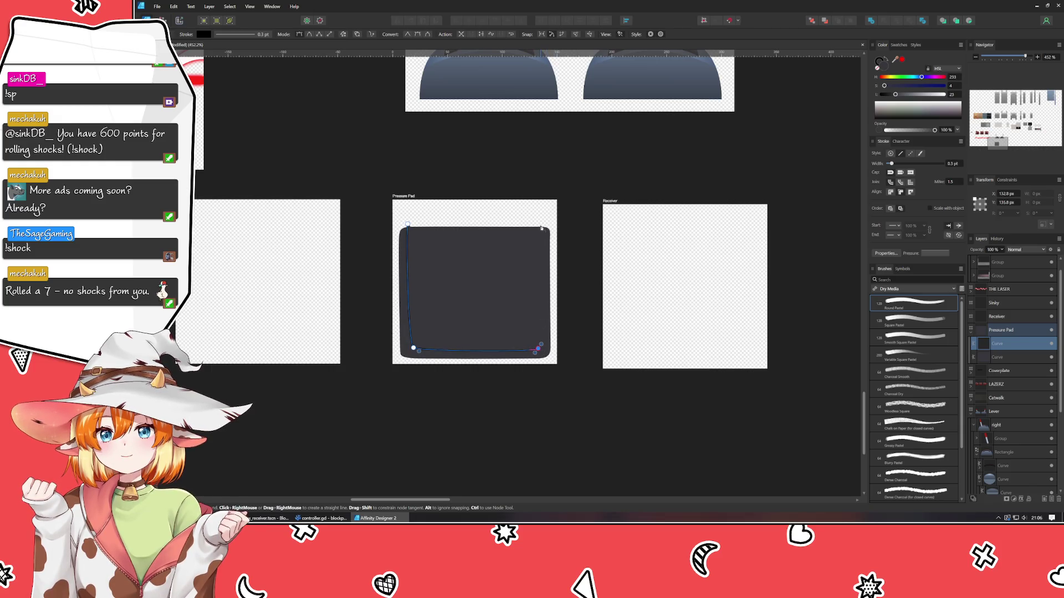
left_click(408, 224)
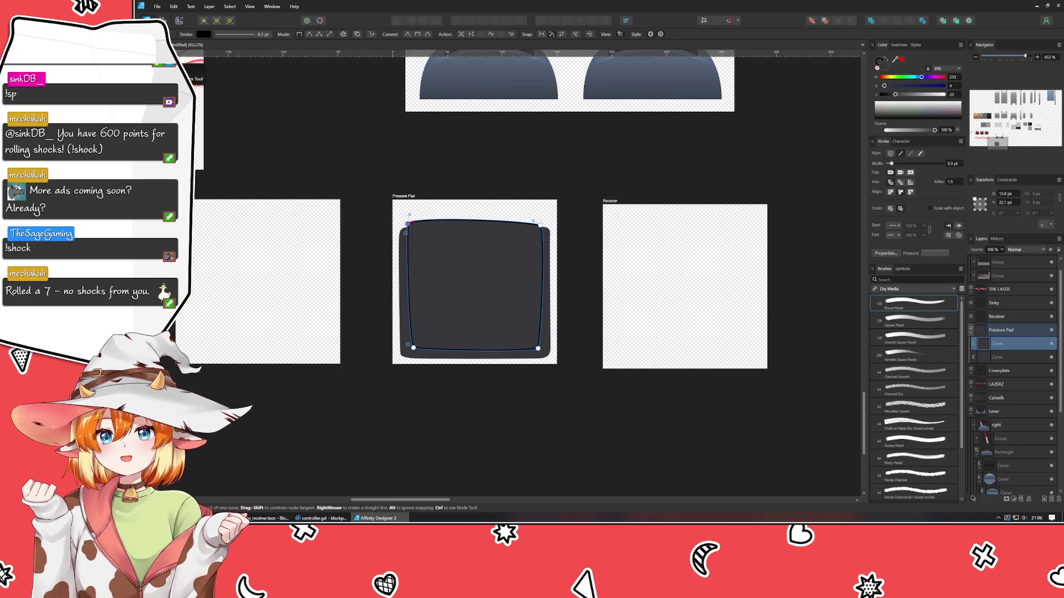
Remove the new shape's outline and give it a red fill
key("a")
left_click(879, 68)
left_click(881, 76)
Set the inner shape's fill to red, lowering saturation and raising lightness for a crimson tone
mouse_move(899, 86)
left_mouse_down()
mouse_move(939, 87)
mouse_move(899, 95)
mouse_move(899, 108)
left_mouse_up()
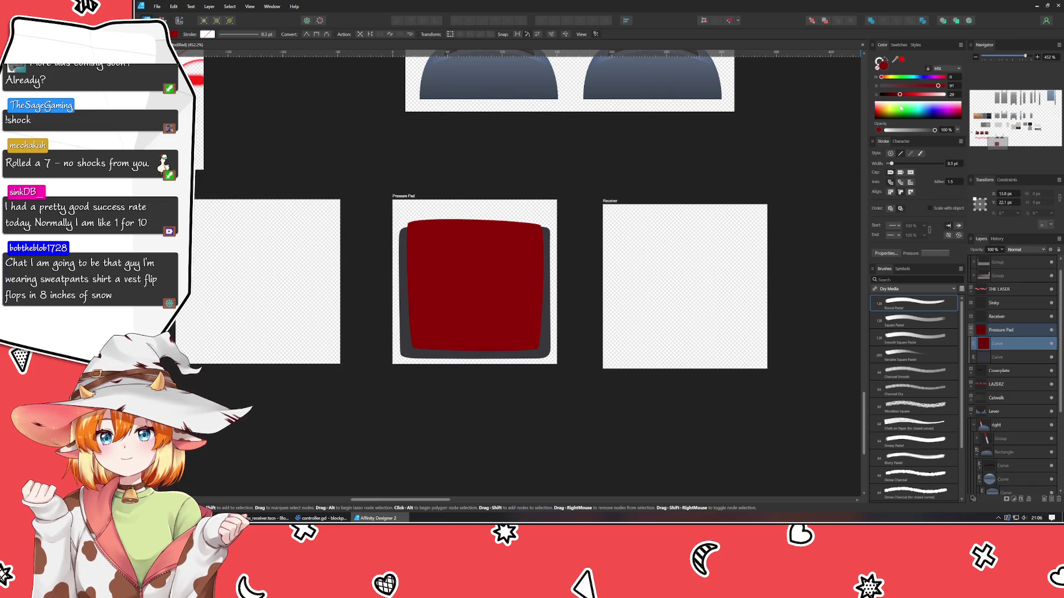
left_click_drag(938, 86, 918, 86)
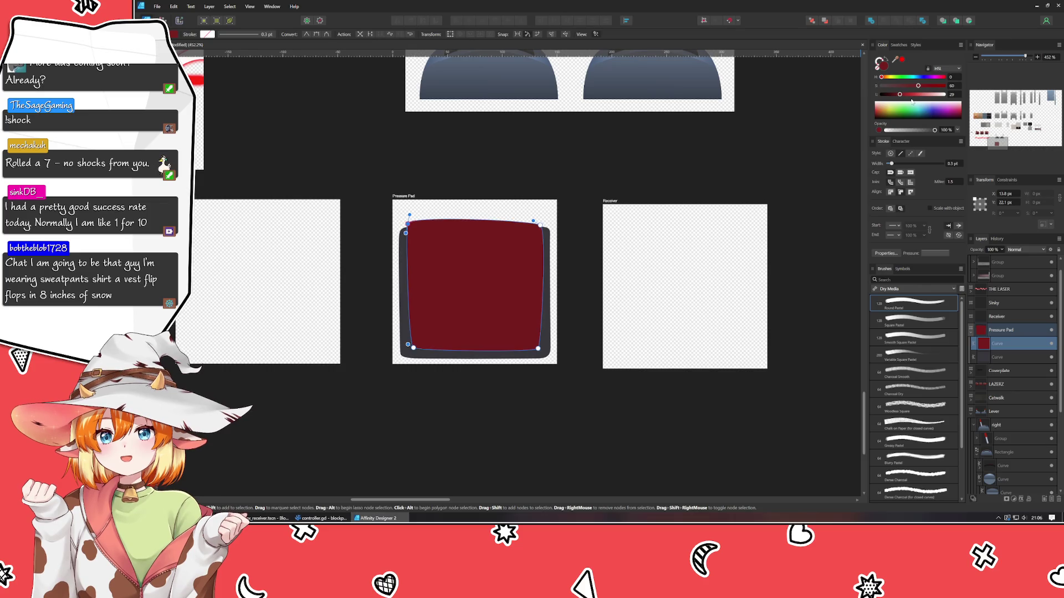
left_click_drag(900, 94, 904, 95)
left_click(747, 147)
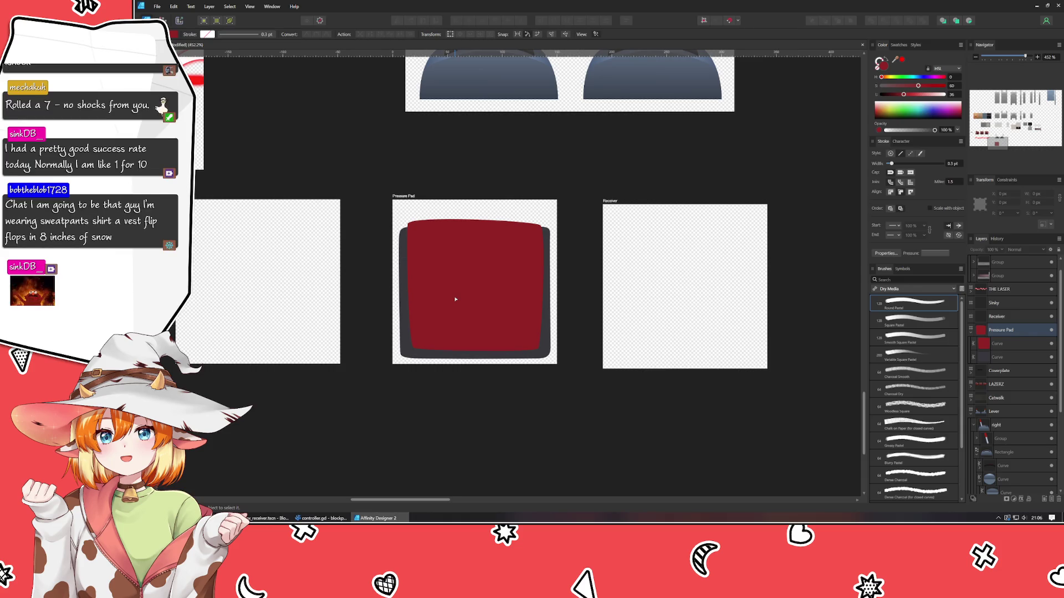
Drag Bézier handles from the top-left and top-right nodes to arch the red shape's top edge
double_click(437, 266)
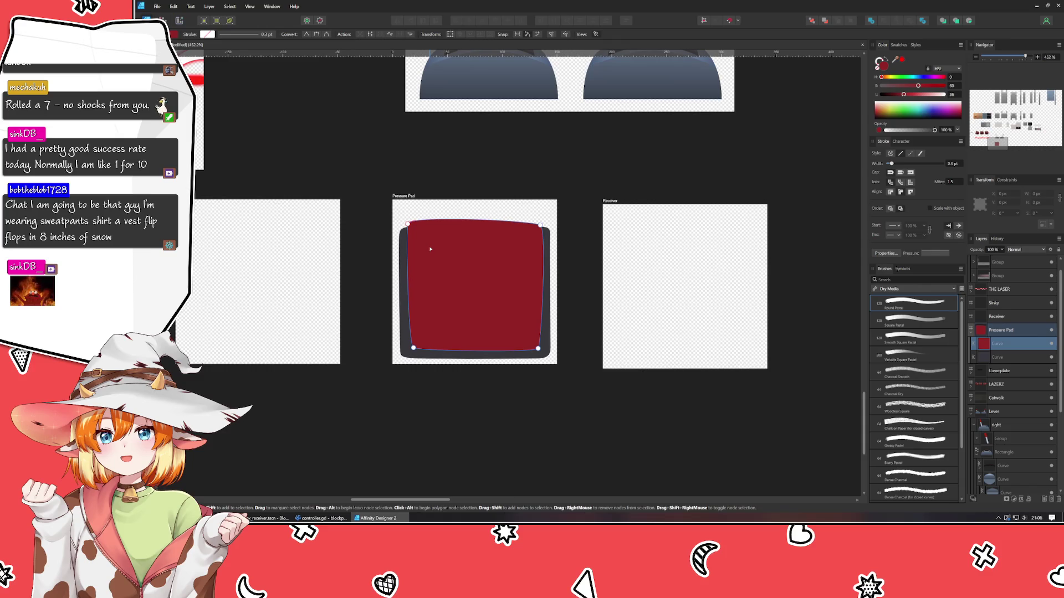
scroll(403, 223, "up", 4)
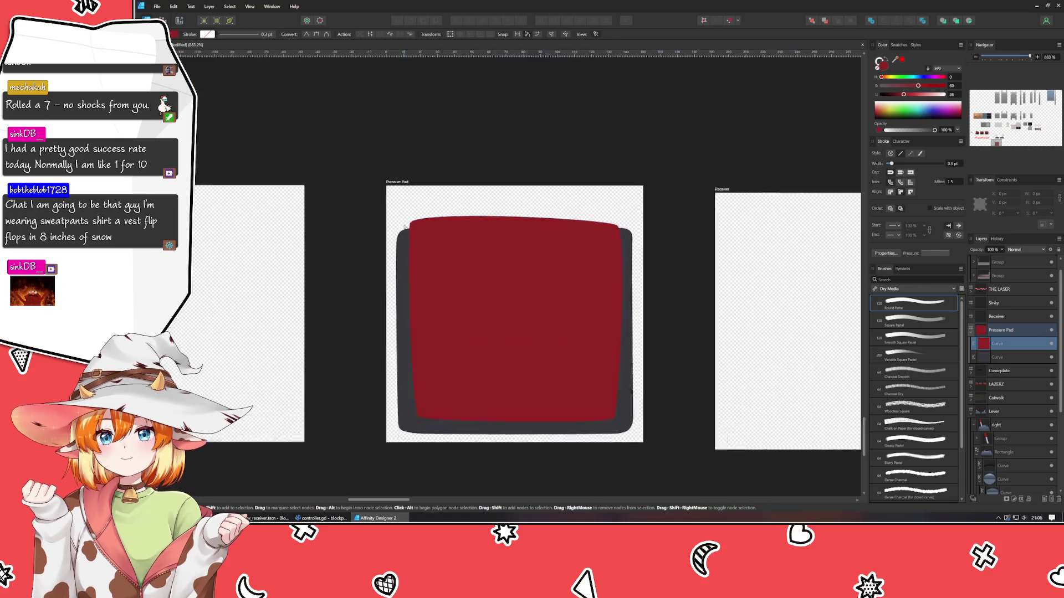
left_click(413, 224)
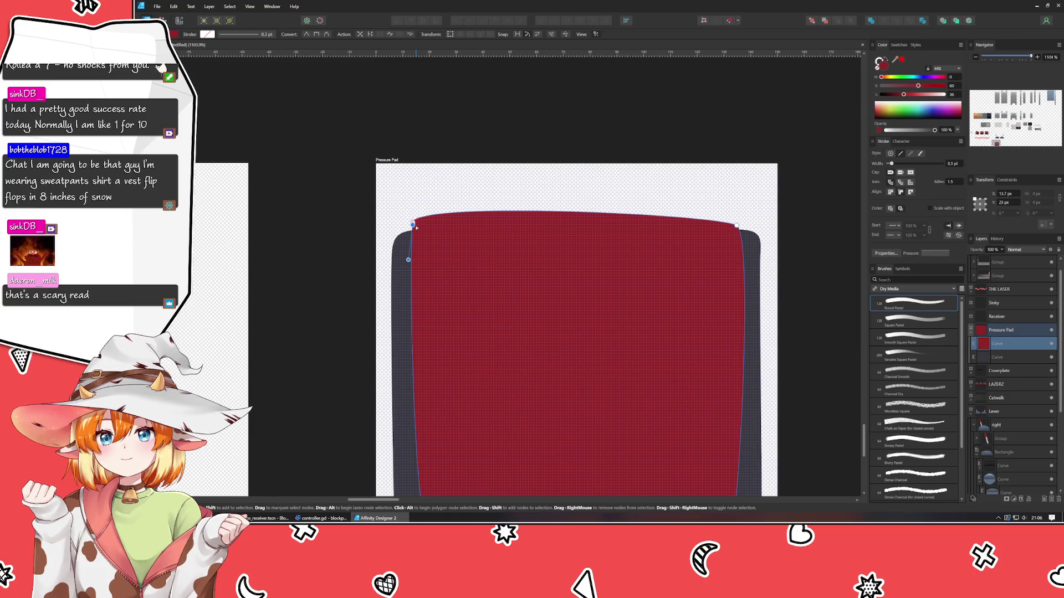
mouse_move(413, 224)
left_mouse_down()
mouse_move(413, 200)
mouse_move(412, 228)
left_mouse_up()
mouse_move(539, 299)
left_mouse_down()
mouse_move(327, 303)
mouse_move(399, 297)
left_mouse_up()
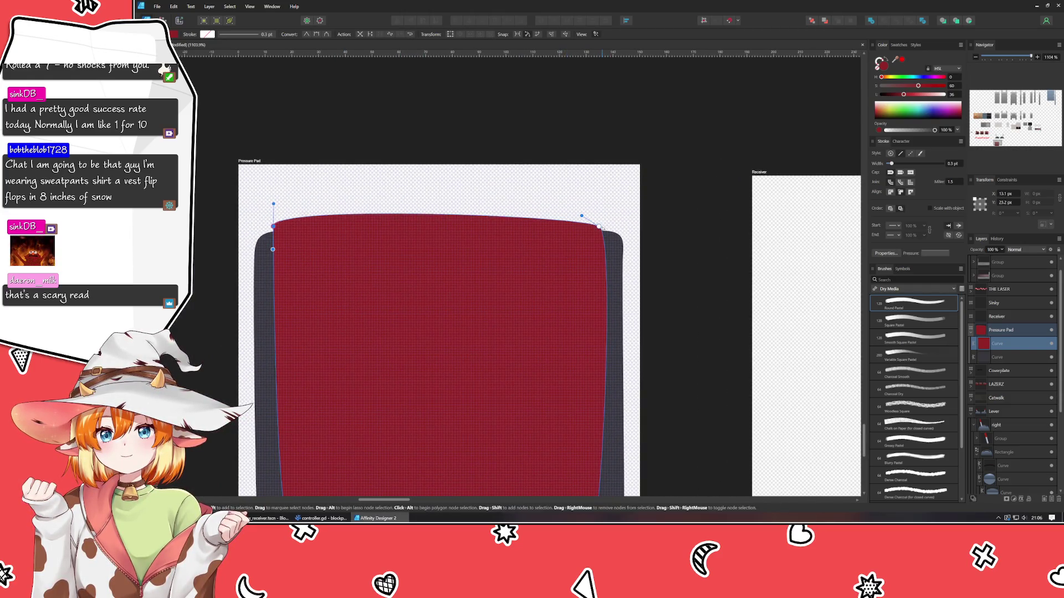
mouse_move(602, 228)
left_mouse_down()
mouse_move(599, 205)
mouse_move(604, 227)
left_mouse_up()
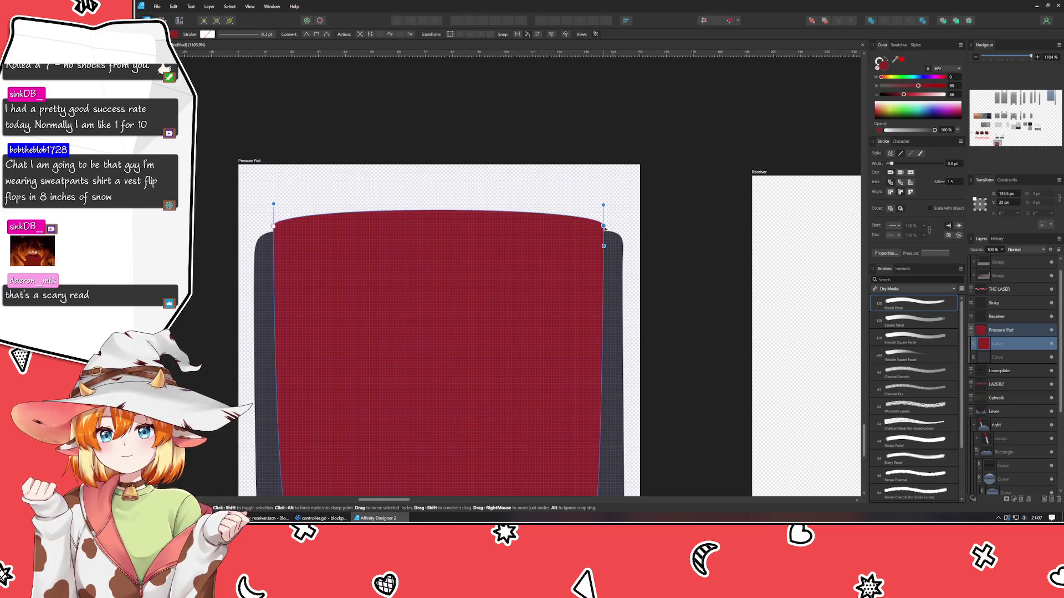
mouse_move(546, 327)
left_mouse_down()
mouse_move(506, 137)
mouse_move(621, 232)
left_mouse_up()
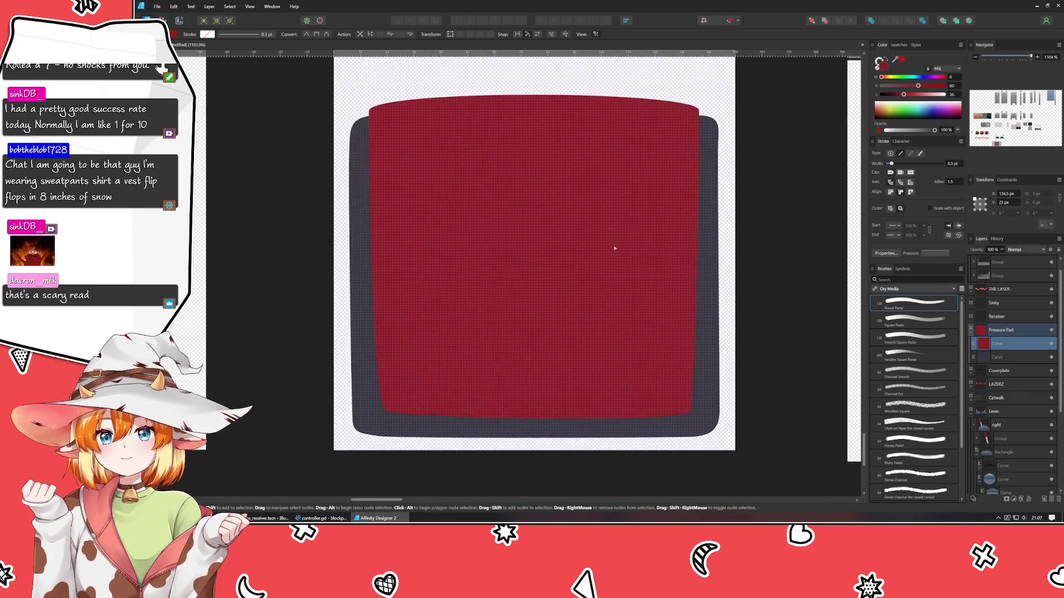
Round the red shape's bottom-left and bottom-right corners by adjusting their nodes and handles
mouse_move(384, 410)
left_mouse_down()
mouse_move(379, 396)
mouse_move(372, 408)
left_mouse_up()
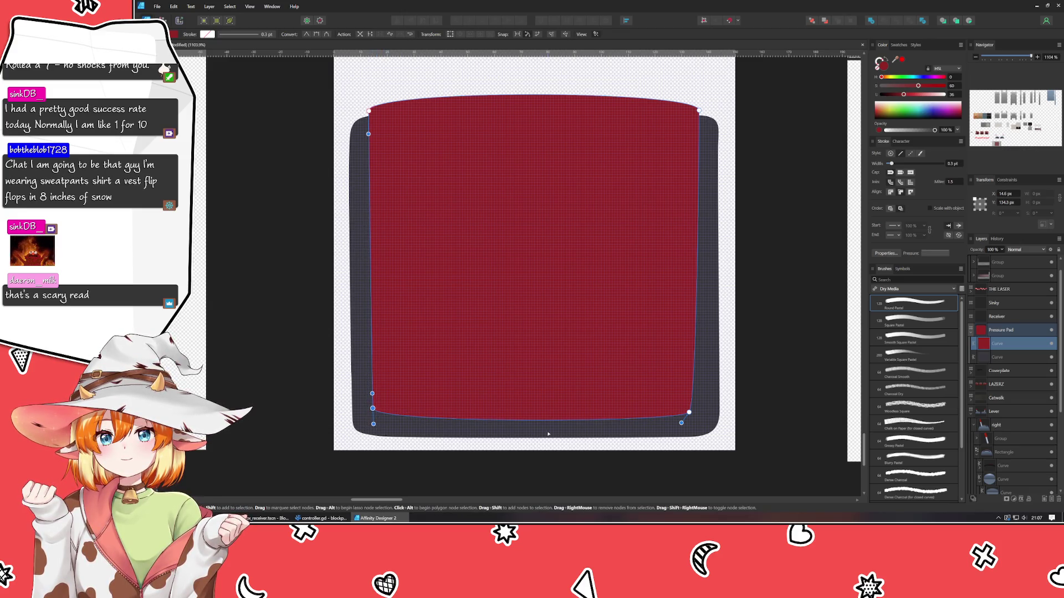
mouse_move(681, 422)
left_mouse_down()
mouse_move(688, 428)
mouse_move(702, 408)
mouse_move(701, 421)
left_mouse_up()
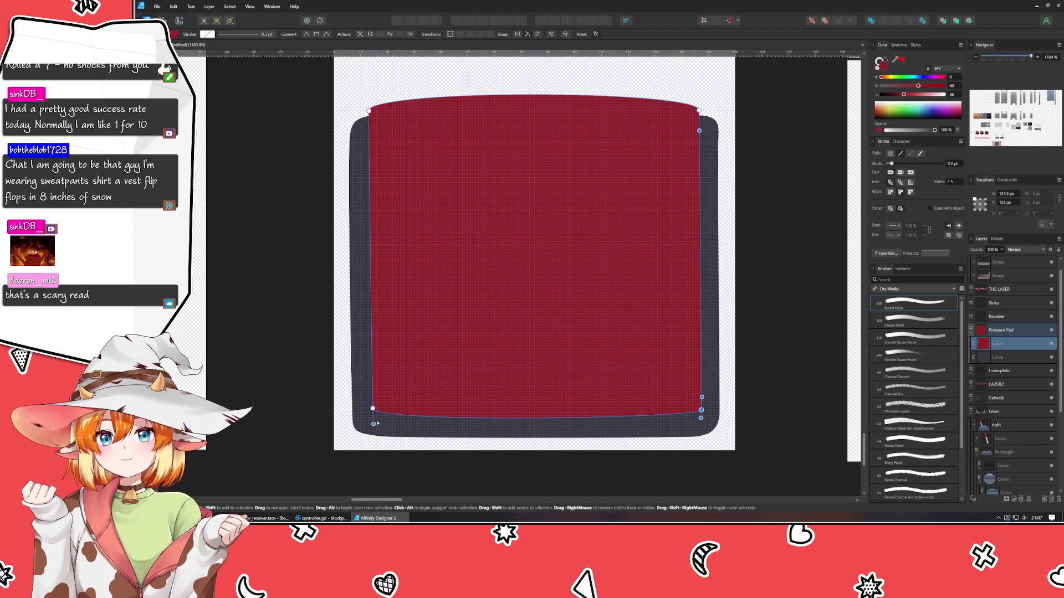
mouse_move(374, 424)
left_mouse_down()
mouse_move(765, 387)
mouse_move(530, 454)
left_mouse_up()
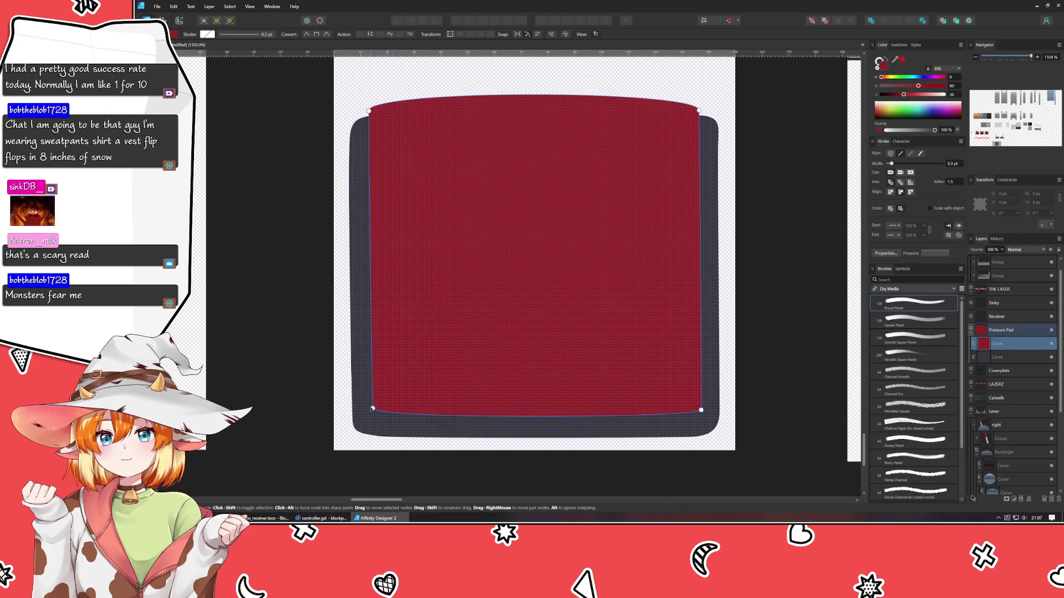
left_click(373, 409)
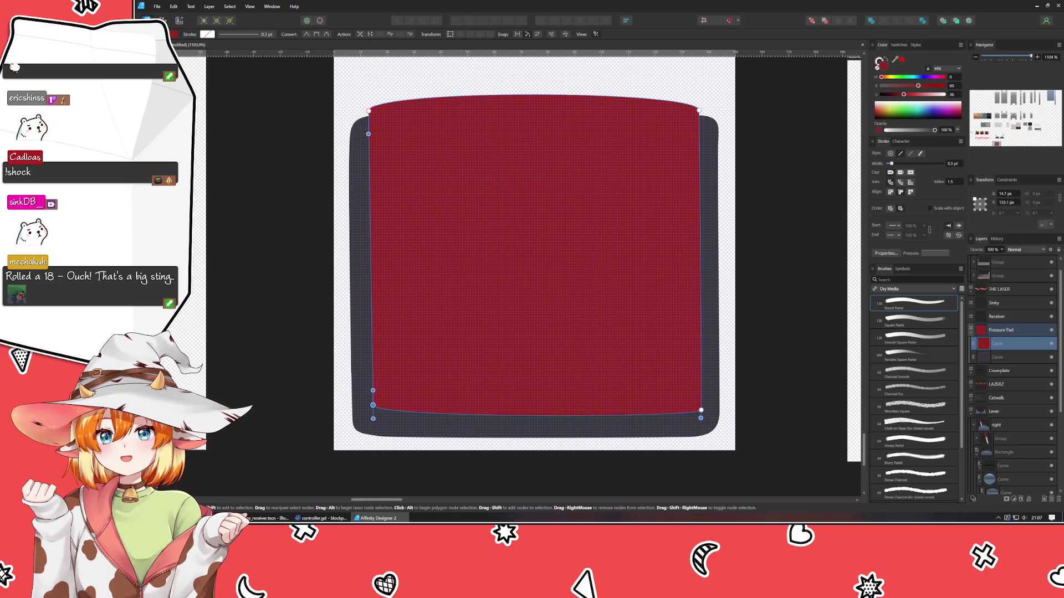
left_click(281, 461)
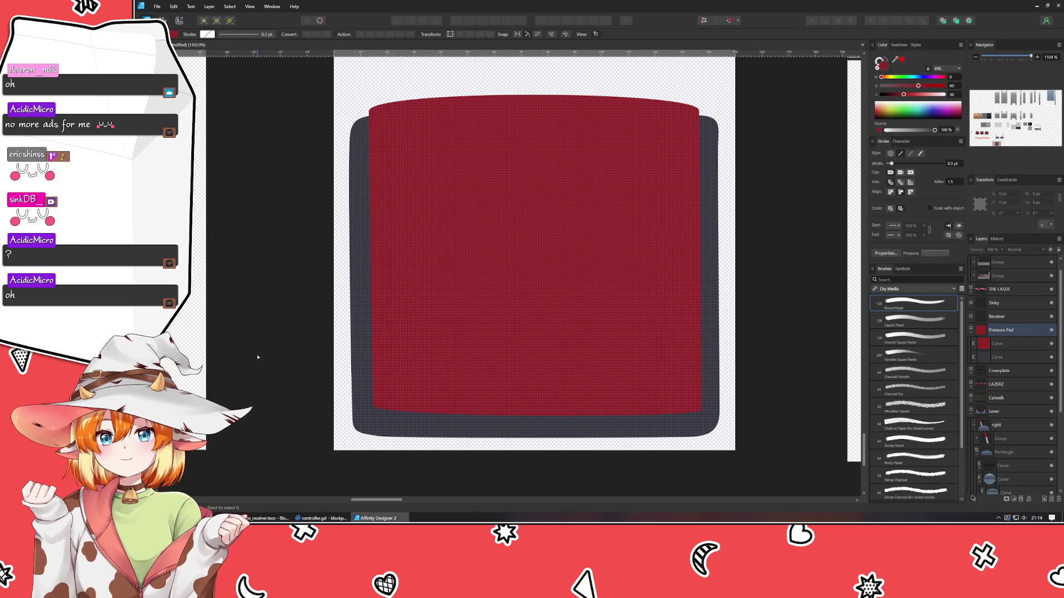
Select the red pad's curve for node editing
left_click(456, 354)
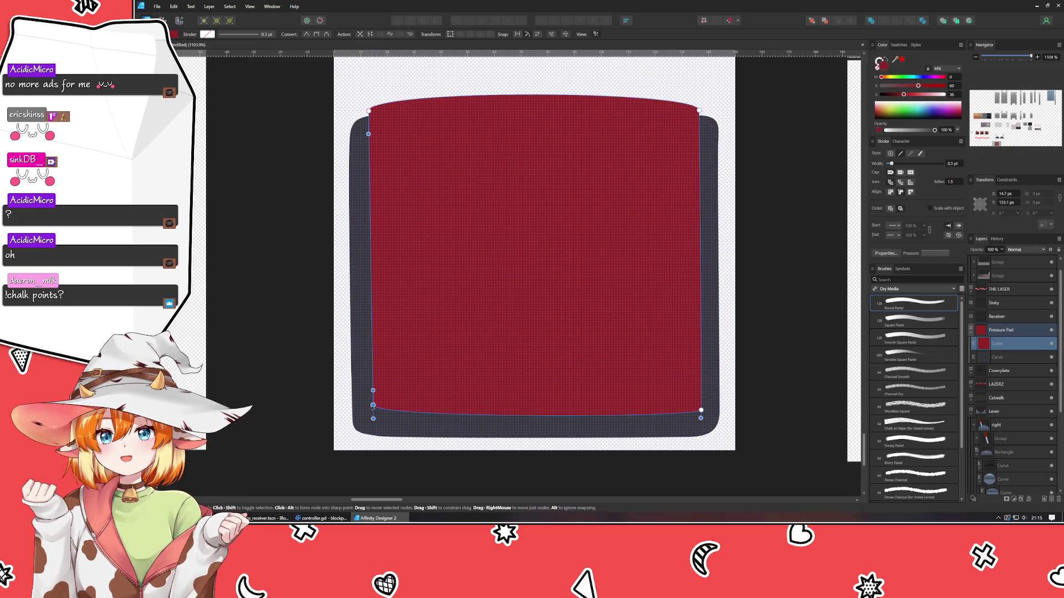
Adjust the red pad's bottom corner nodes, nudging the bottom-right corner slightly up and inward
left_click_drag(372, 406, 373, 410)
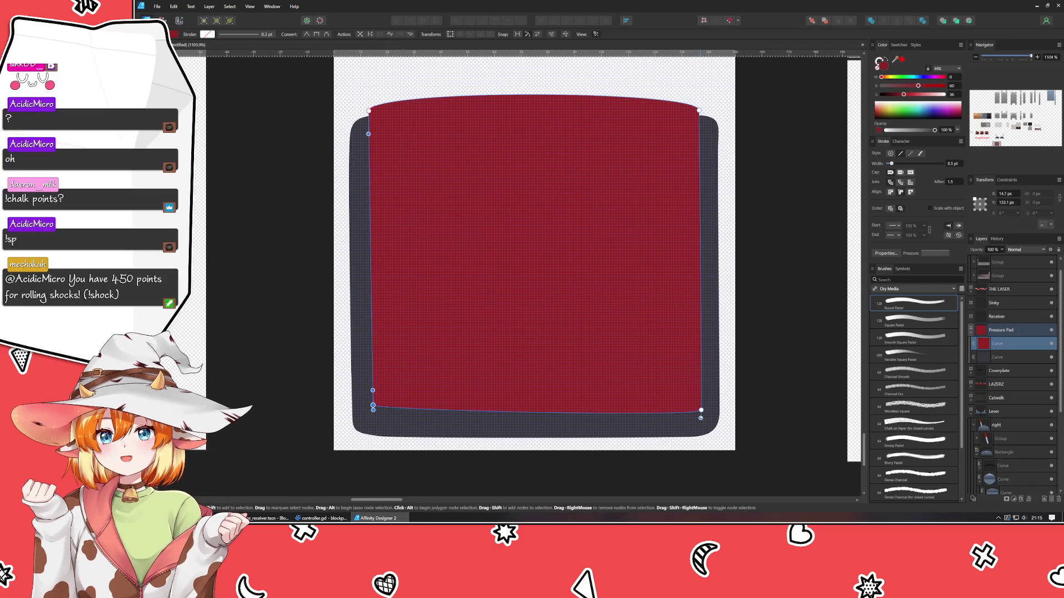
left_click_drag(701, 411, 701, 408)
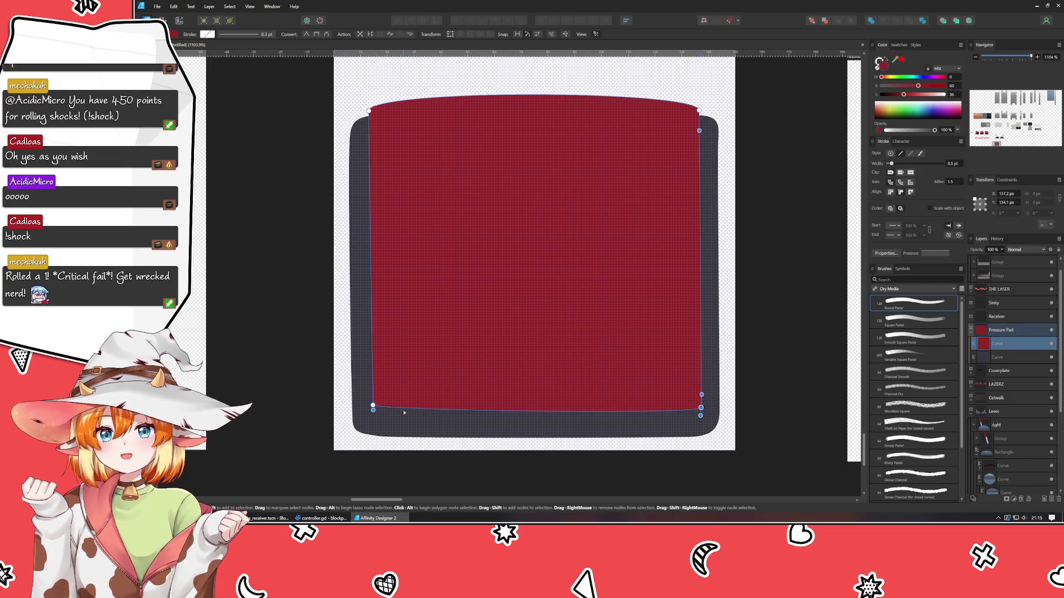
left_click(372, 407)
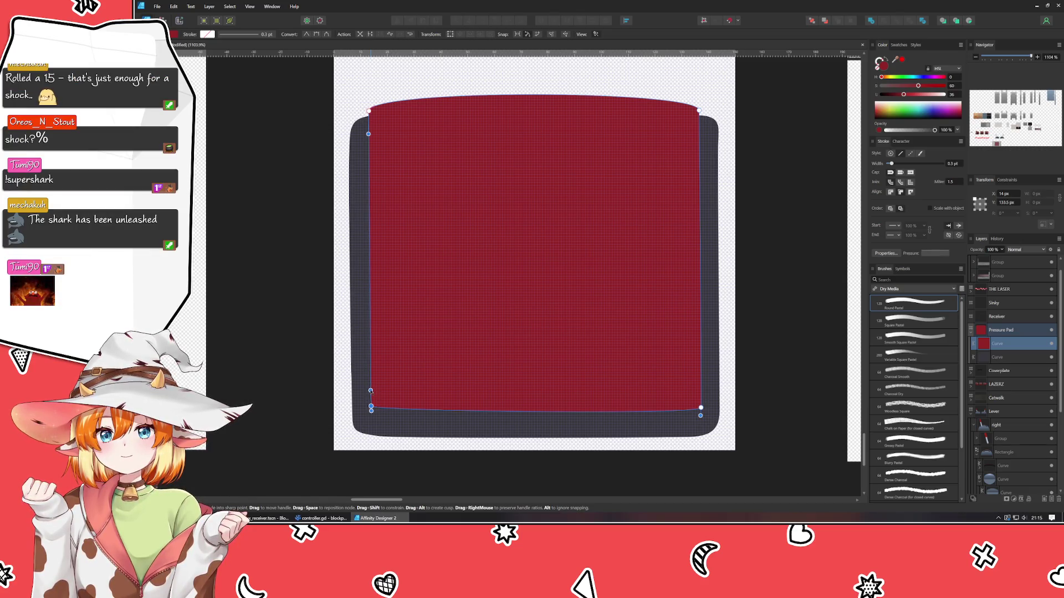
left_click(701, 408)
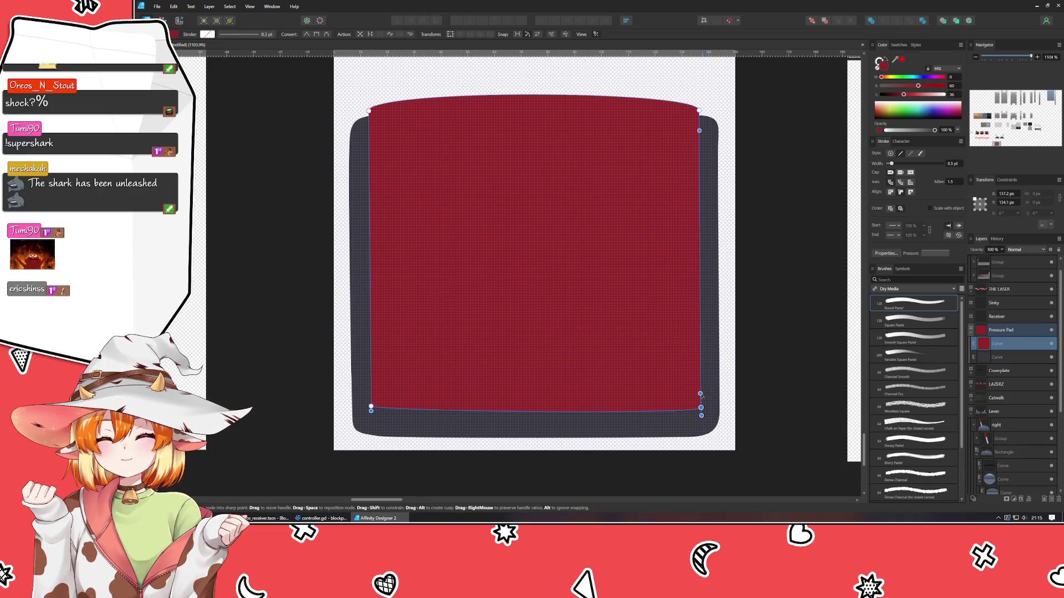
left_click_drag(701, 408, 702, 408)
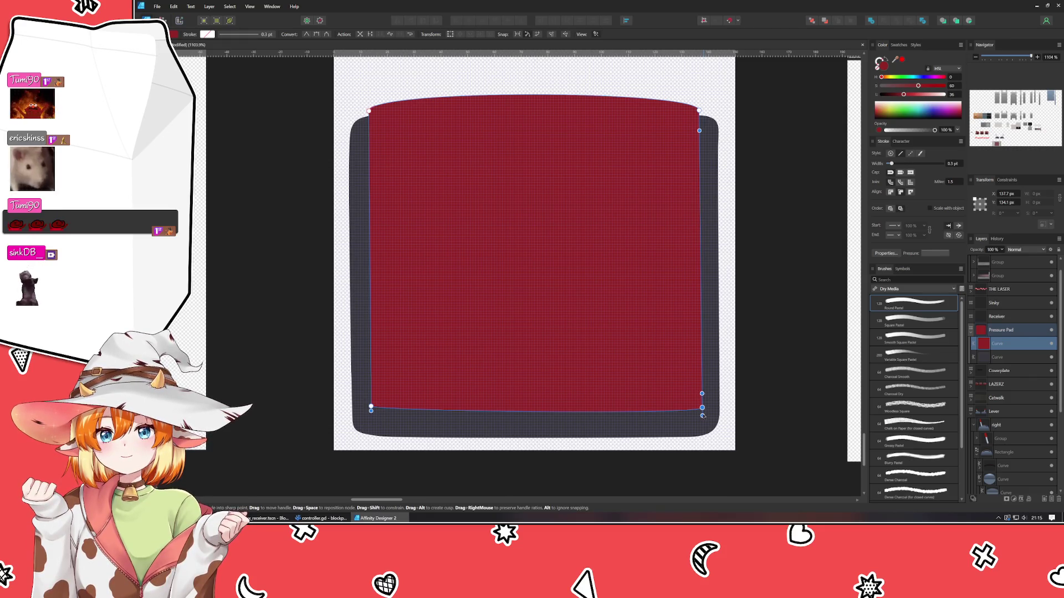
left_click_drag(702, 408, 701, 407)
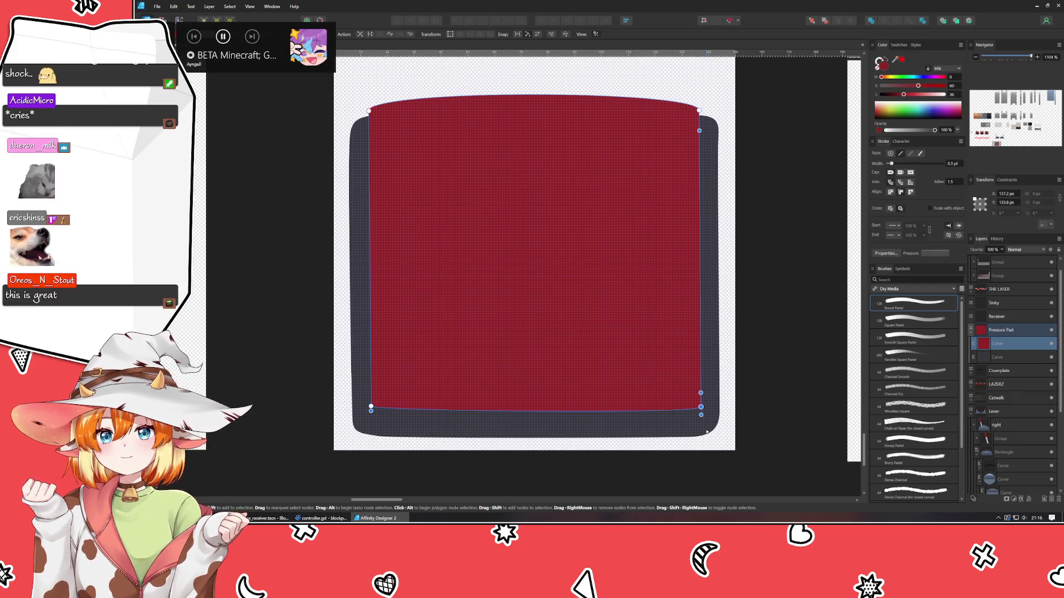
left_click(294, 355)
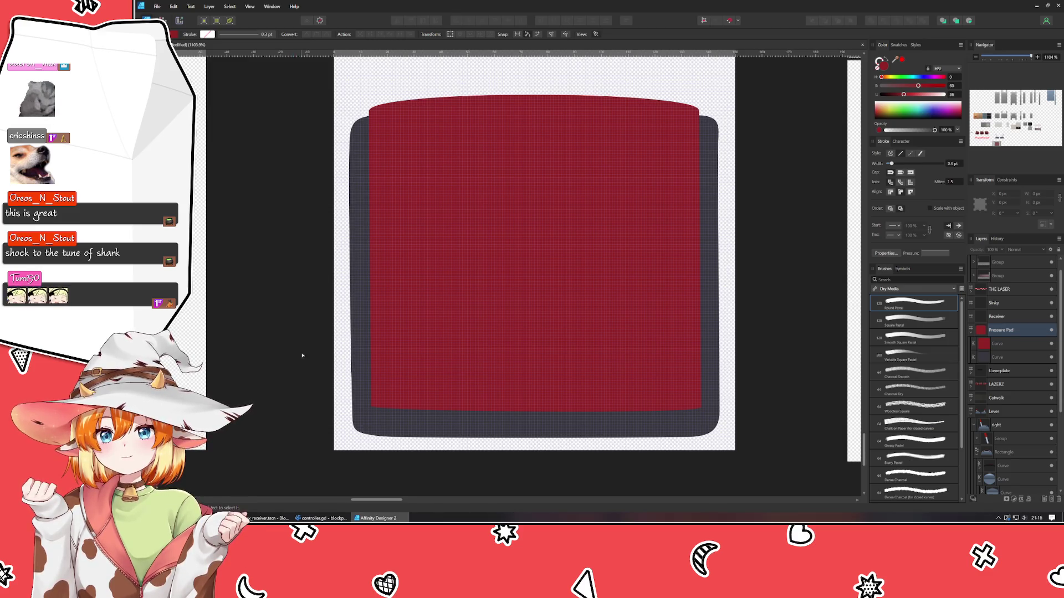
left_click(413, 381)
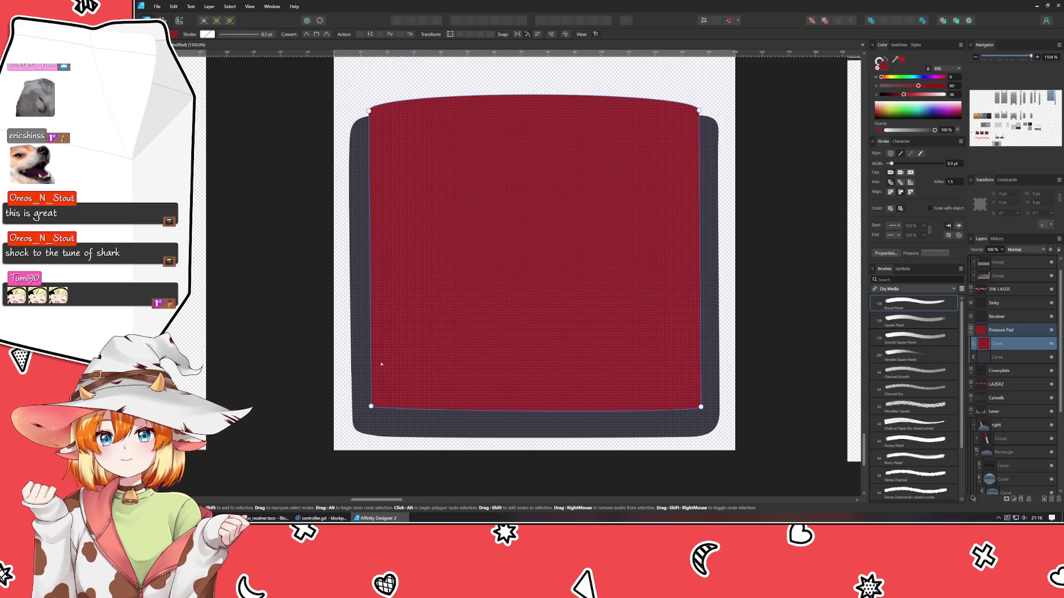
Drag the bottom-left node's handle up slightly to reshape the red pad's lower-left edge
left_click(272, 354)
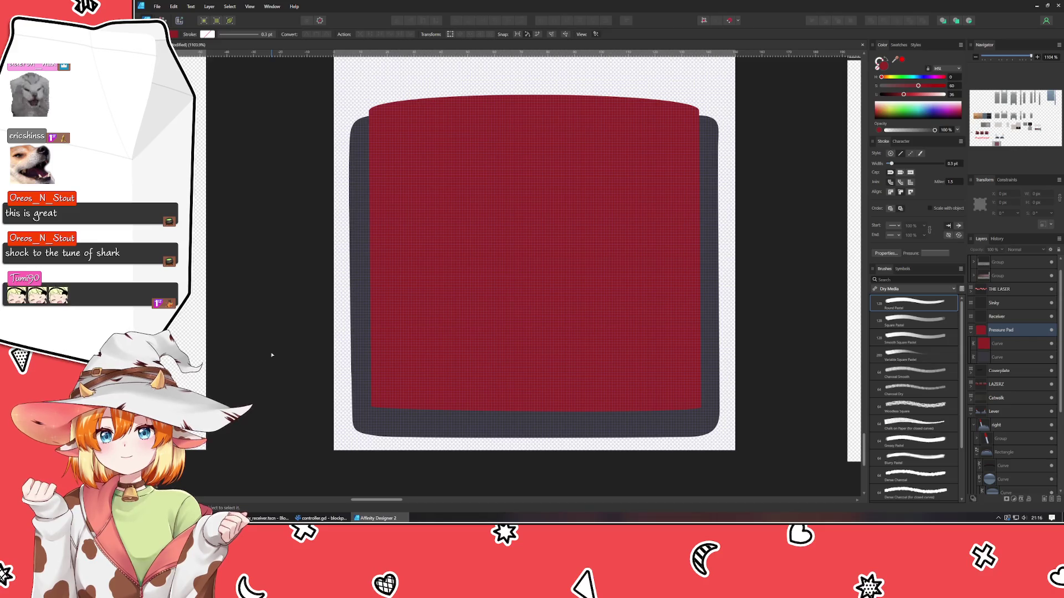
left_click(461, 366)
left_click(371, 406)
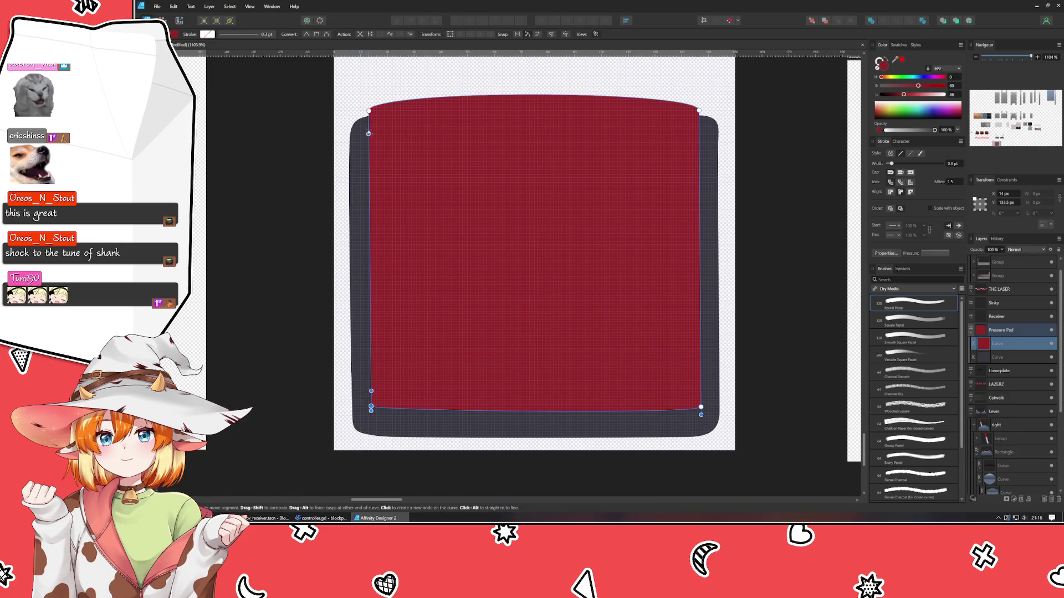
left_click_drag(371, 391, 370, 388)
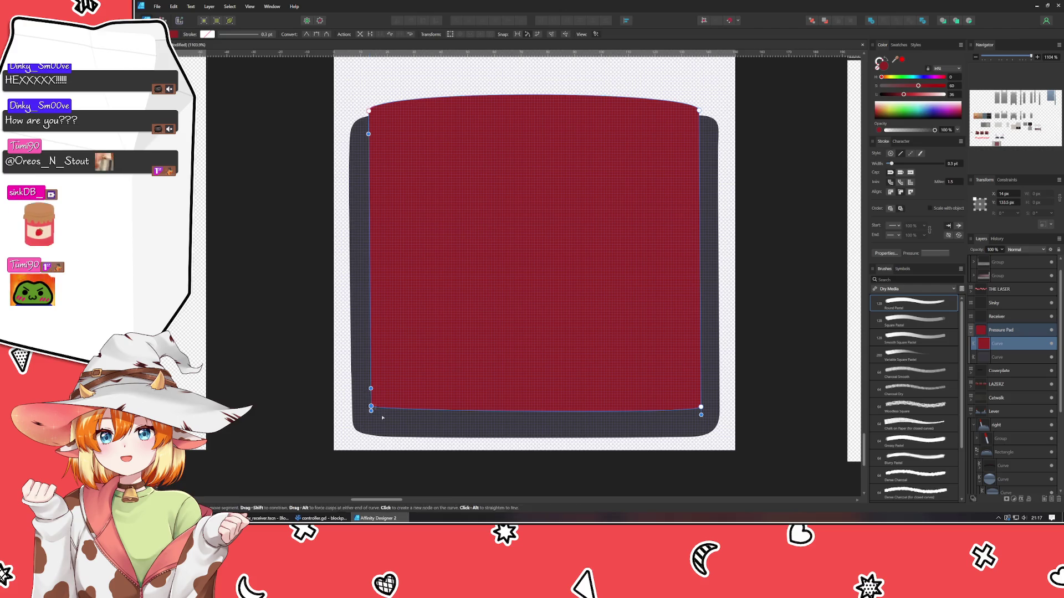
left_click(701, 407)
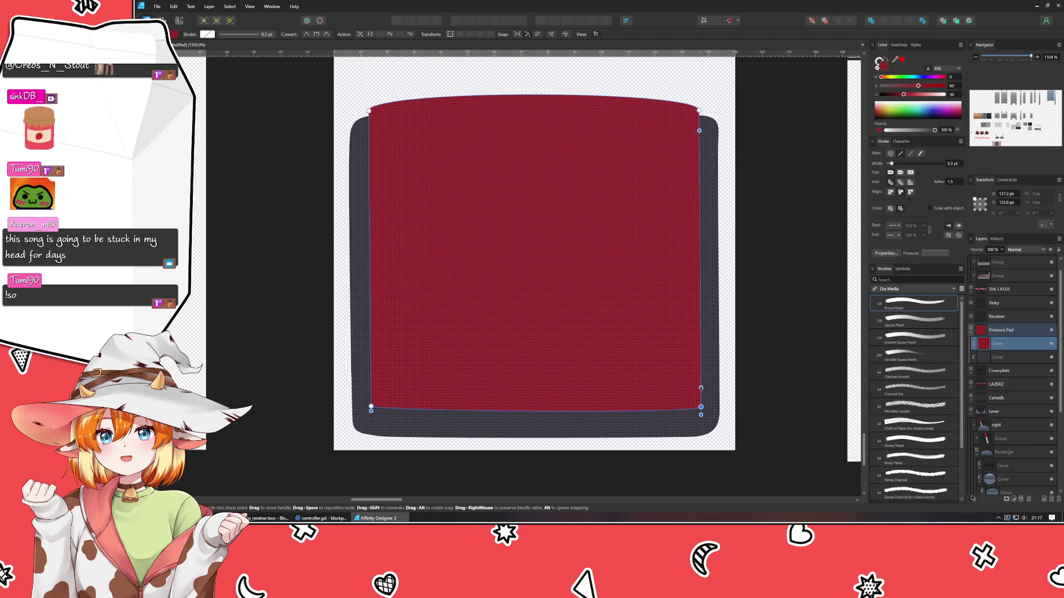
left_click(763, 364)
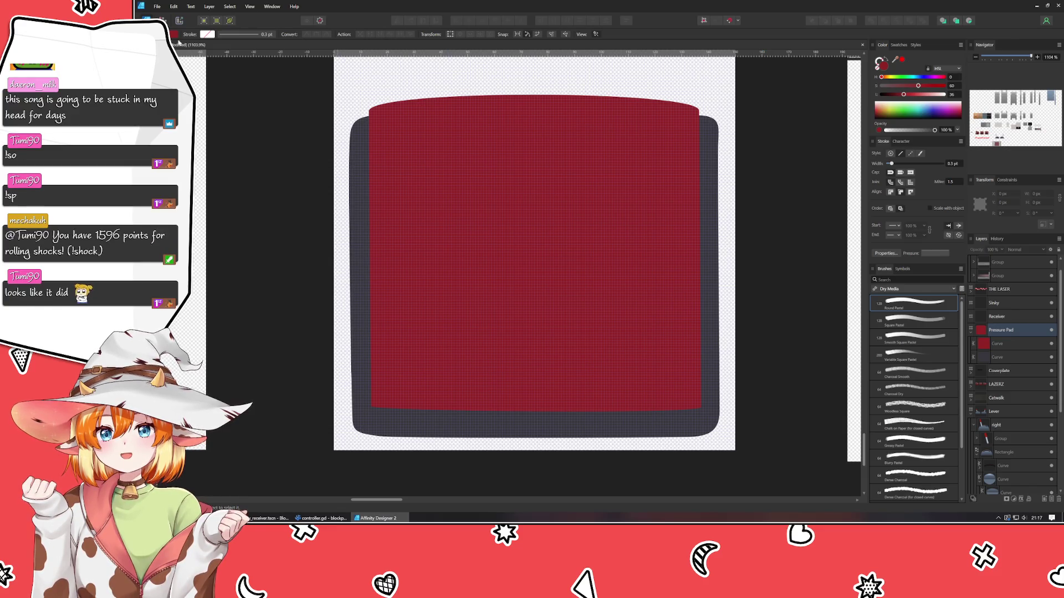
Restore the red pad to 100% opacity and nudge it up by 1 px
key("v")
left_click(437, 224)
key("4")
key("4")
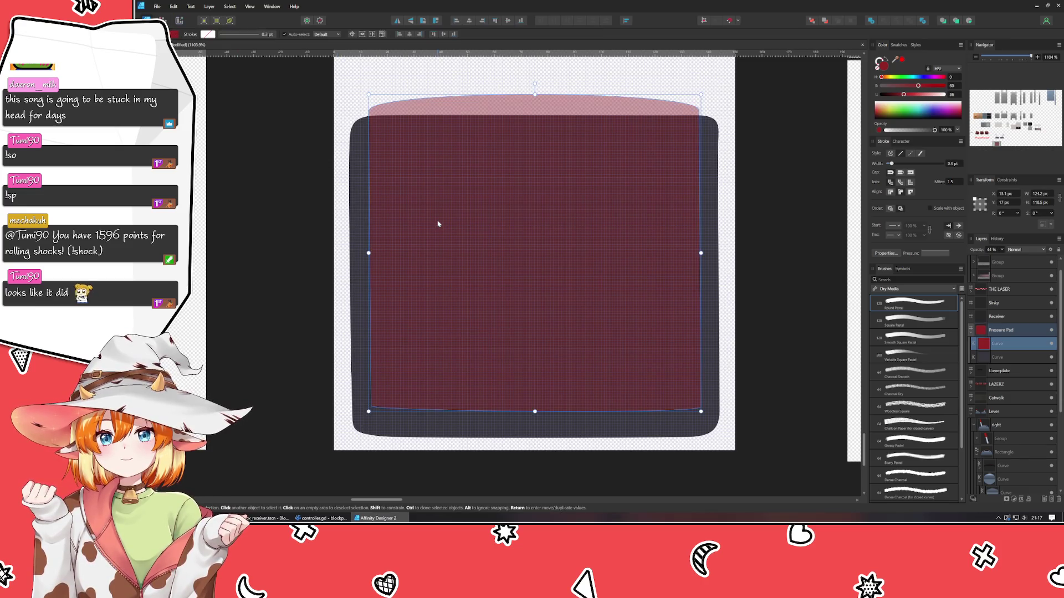
key("0")
key("Up")
key("Up")
key("Down")
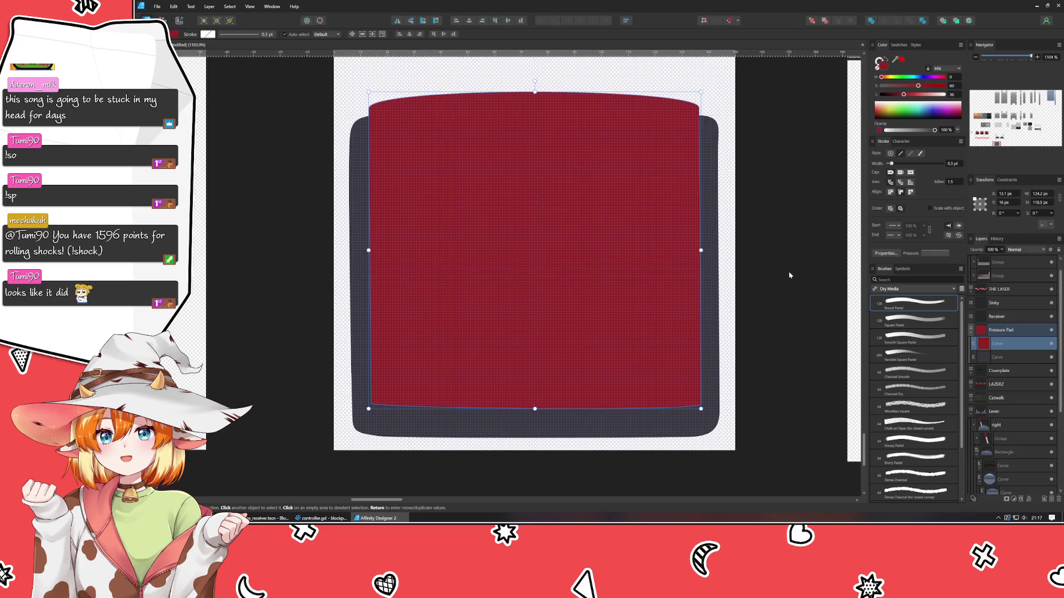
left_click(790, 275)
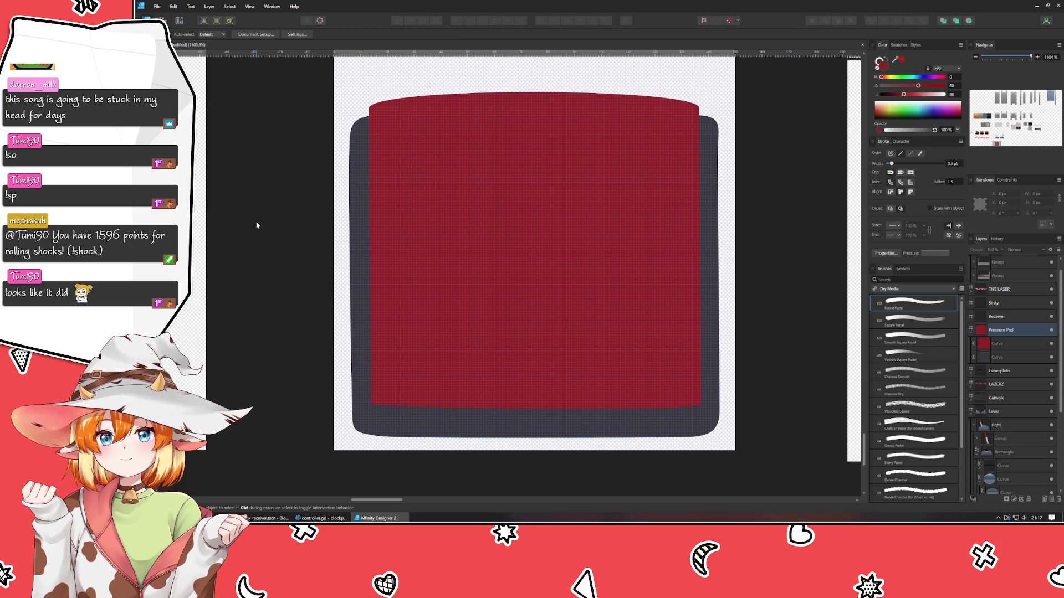
Draw a closed four-point strip along the bottom edge of the red pad
key("p")
left_click(372, 404)
left_click(372, 421)
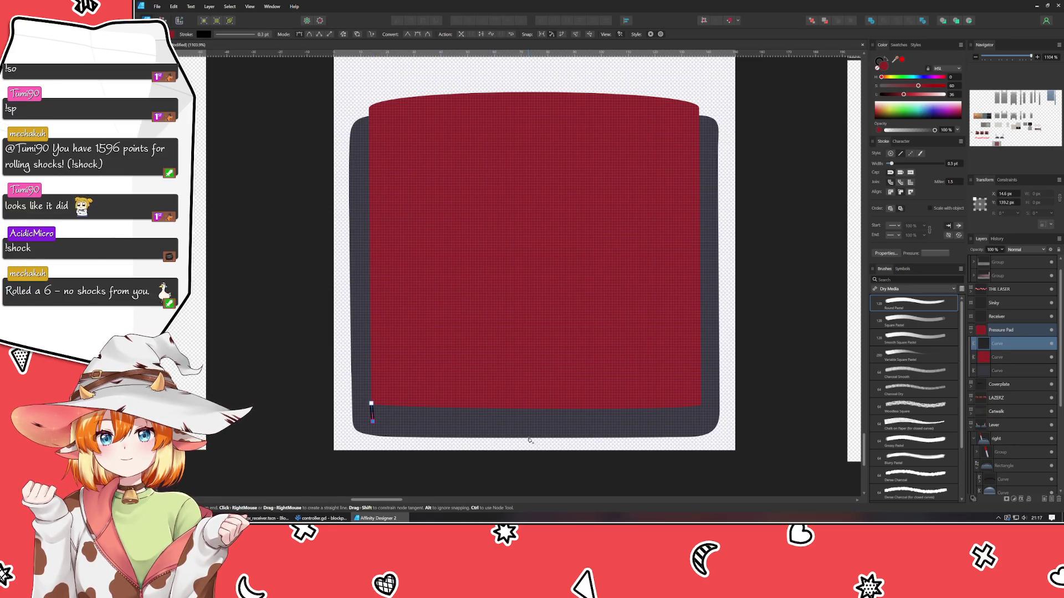
left_click(701, 421)
left_click(698, 400)
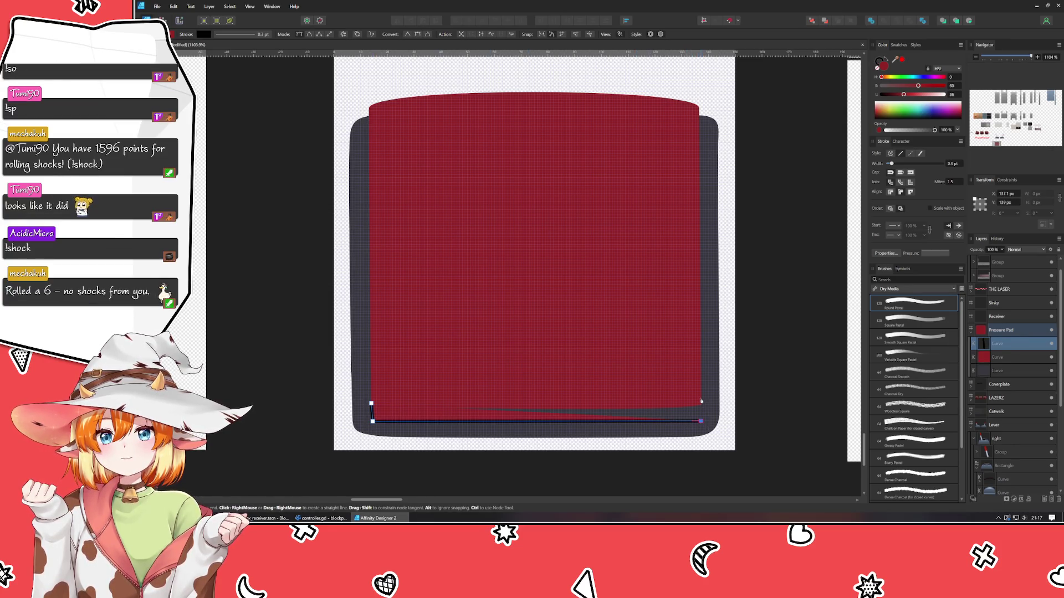
left_click(372, 404)
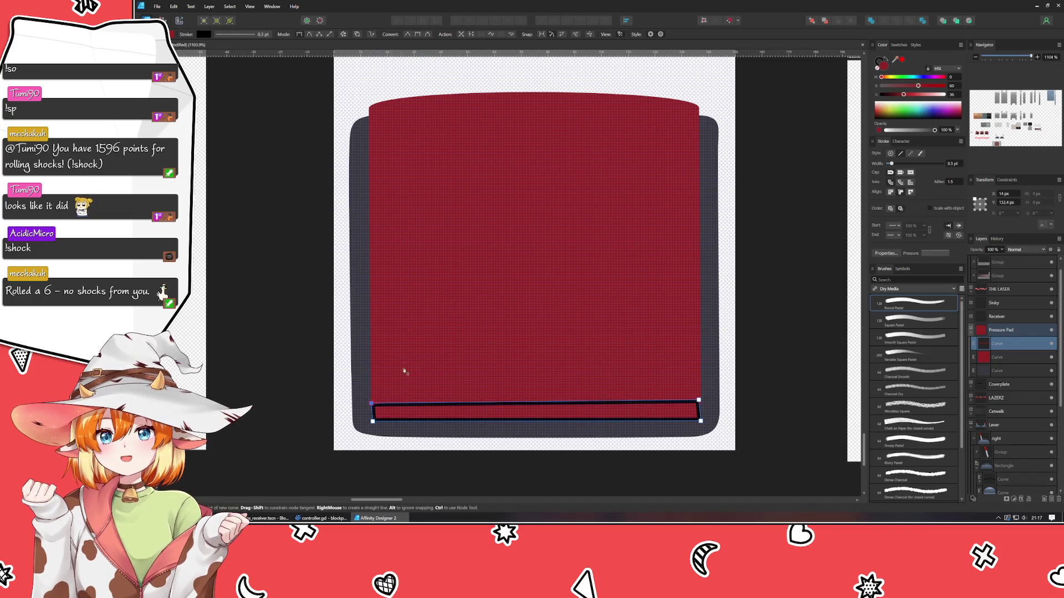
Remove the strip's outline and lighten its fill to pale pink (L 60)
key("a")
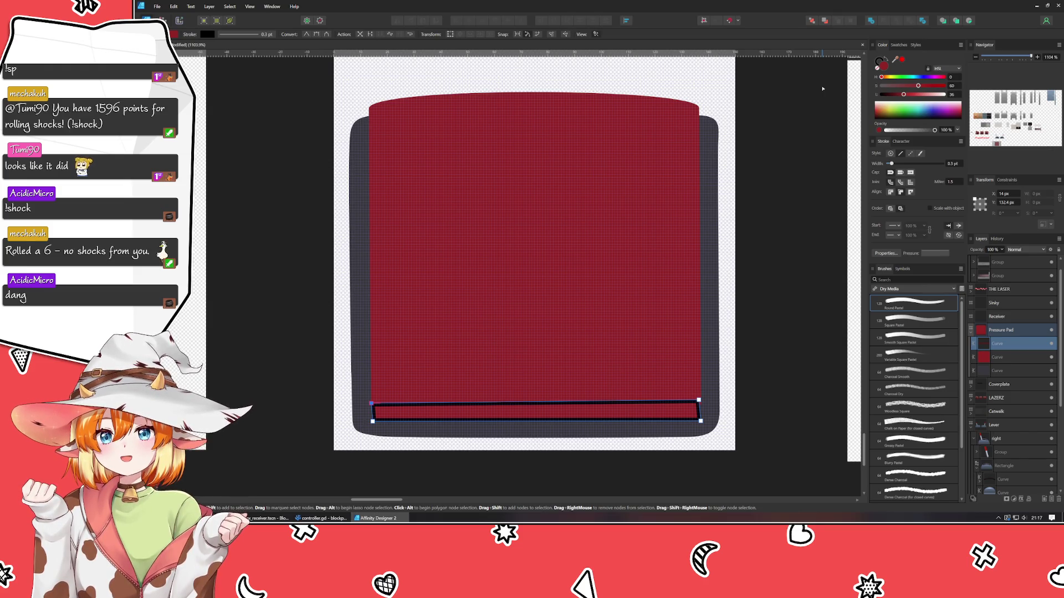
left_click(879, 61)
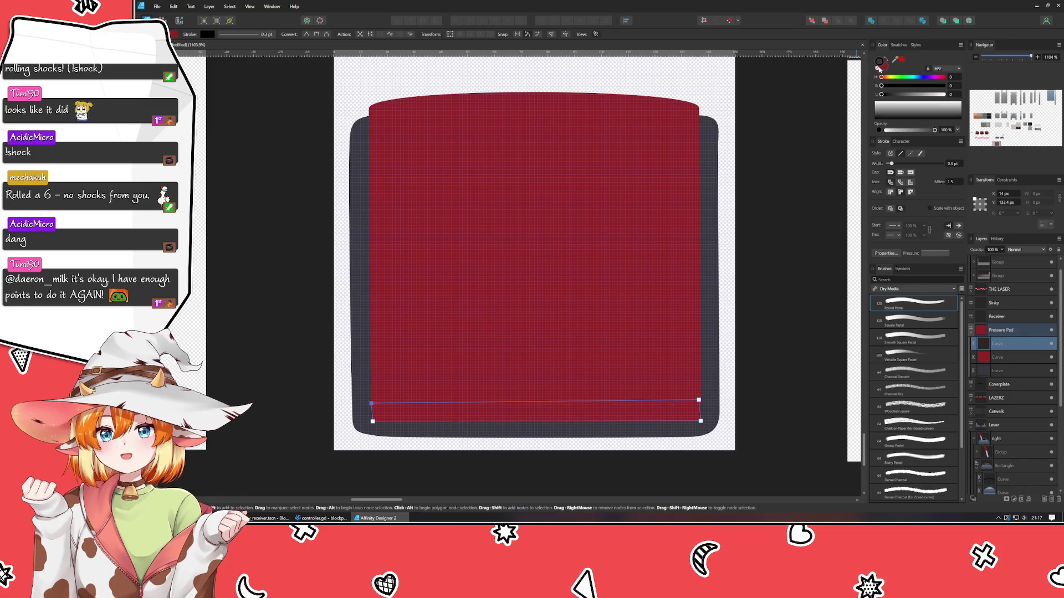
left_click(877, 68)
mouse_move(924, 96)
left_mouse_down()
mouse_move(908, 97)
mouse_move(923, 101)
left_mouse_up()
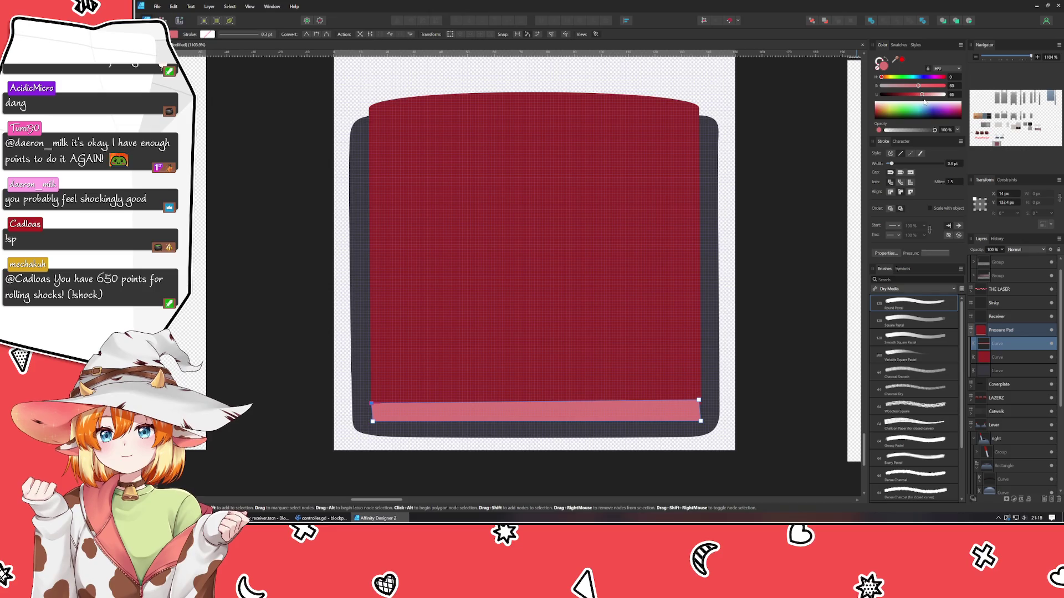
scroll(349, 413, "up", 2)
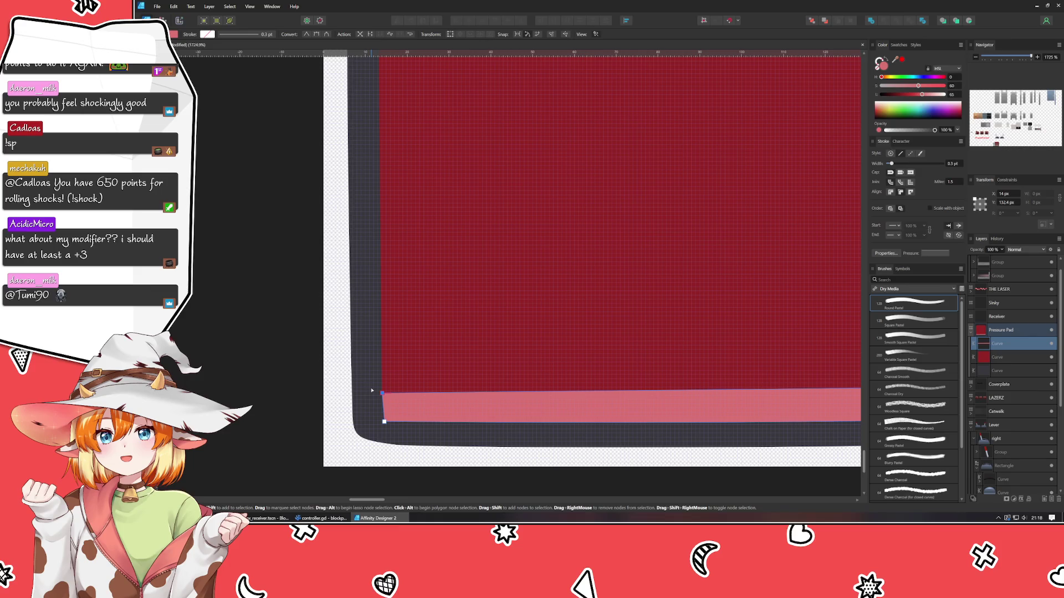
Raise the pink strip's top-left corner and pull its top-right point slightly inward
left_click_drag(382, 393, 383, 379)
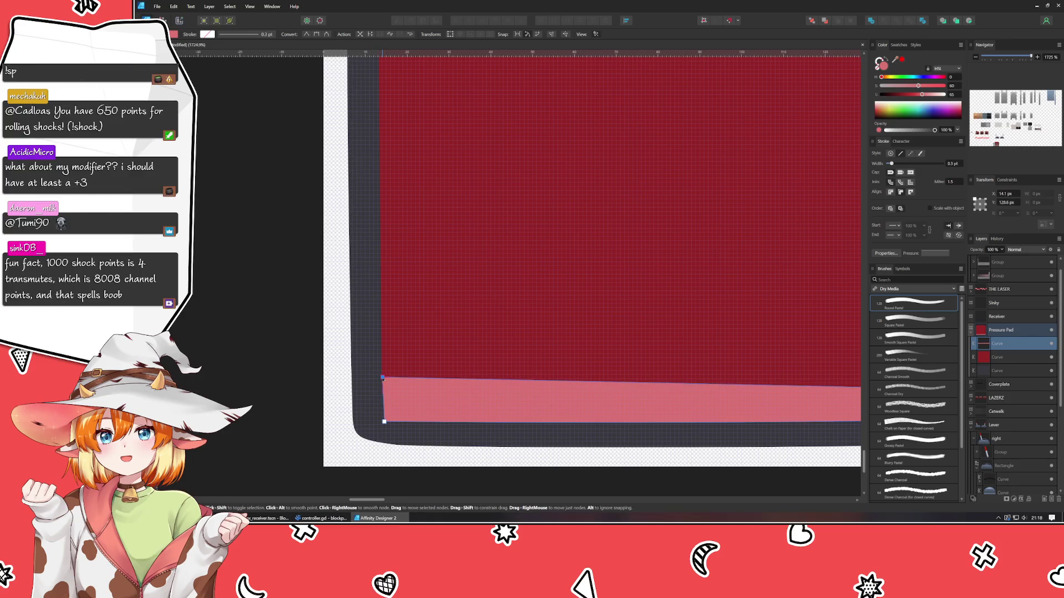
left_click(383, 422)
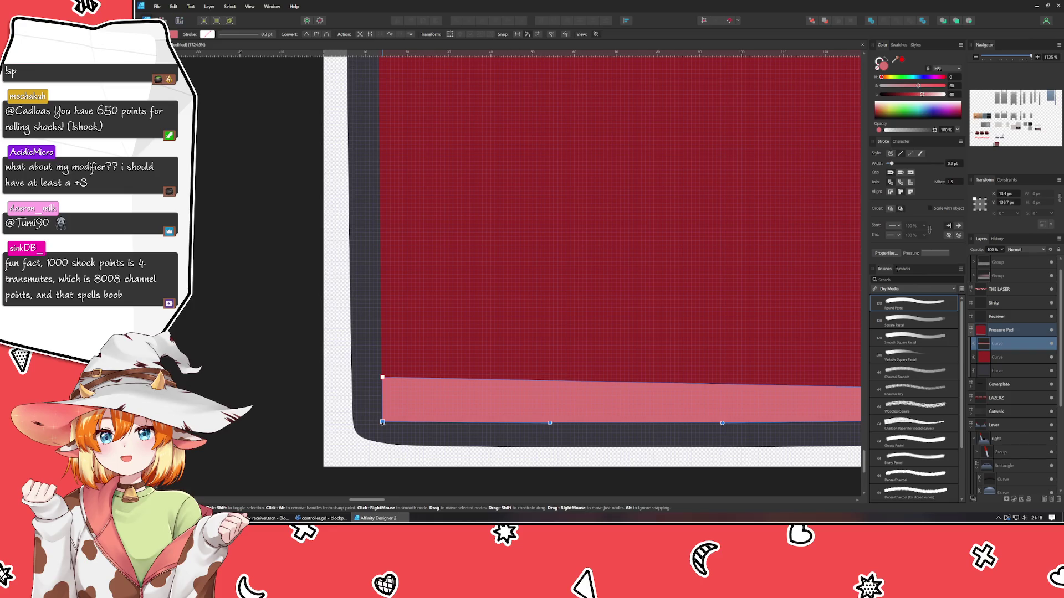
scroll(489, 338, "down", 1)
scroll(490, 337, "right", 6)
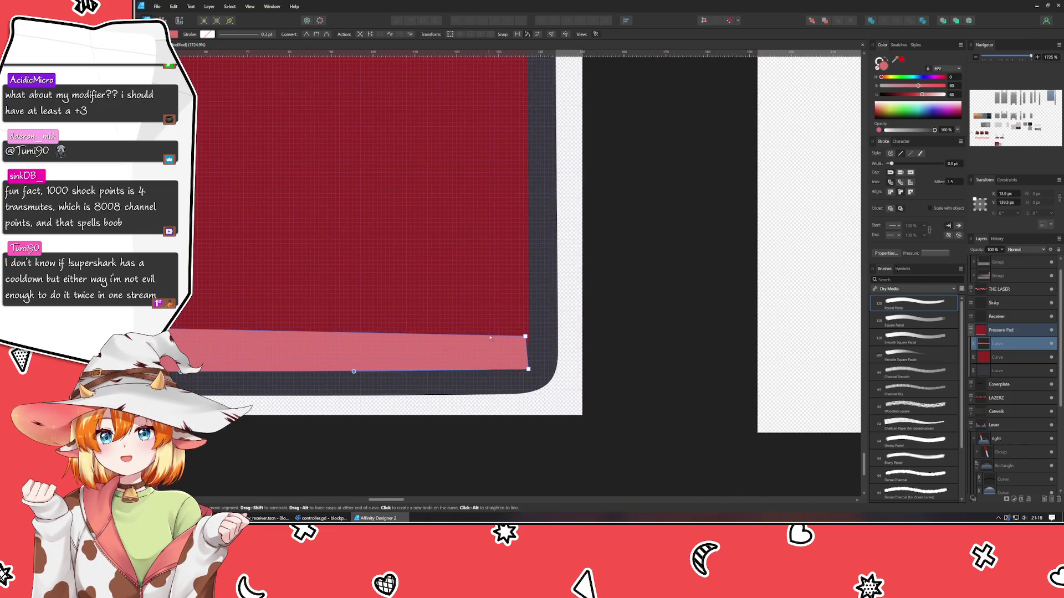
left_click_drag(528, 331, 529, 332)
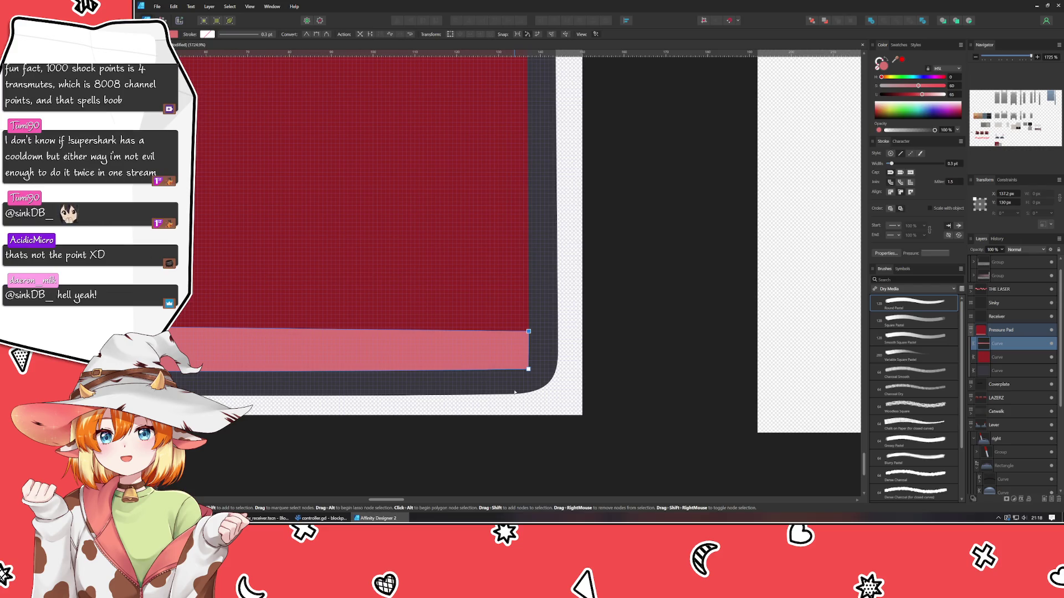
mouse_move(528, 331)
left_mouse_down()
mouse_move(519, 328)
mouse_move(528, 327)
left_mouse_up()
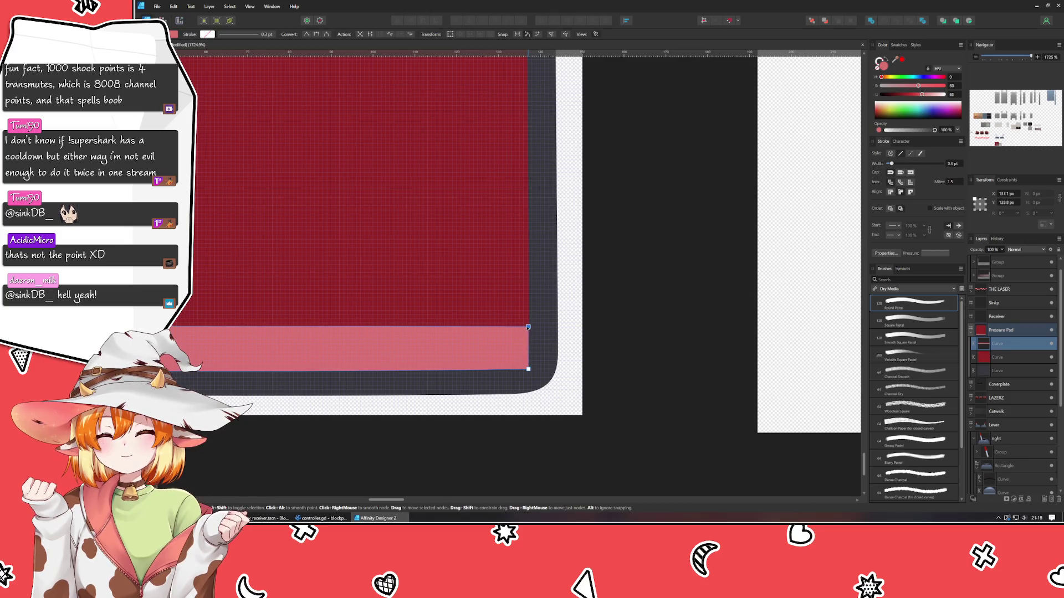
left_click(529, 369)
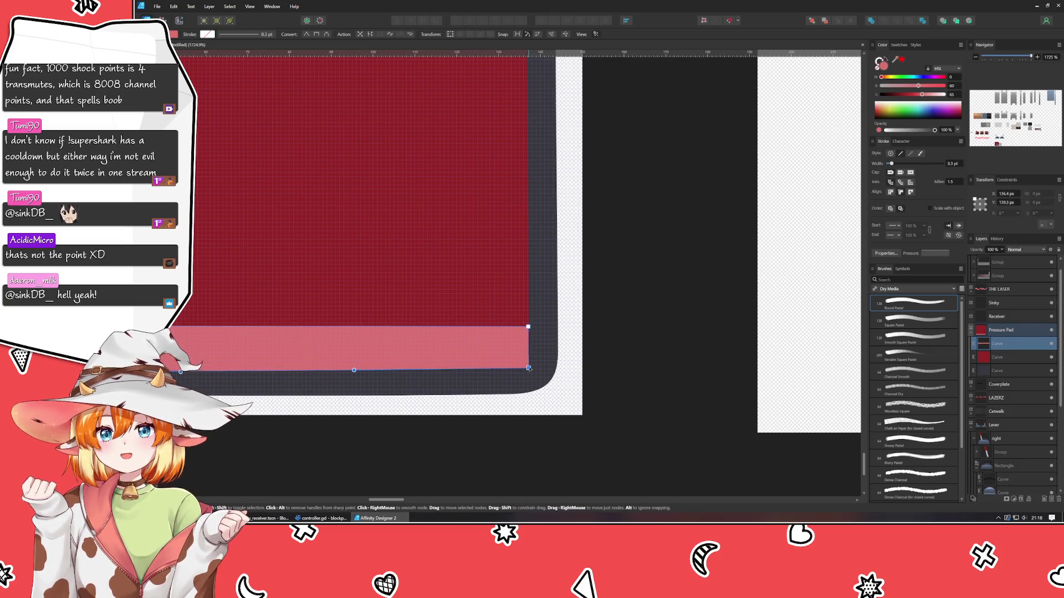
Bend the pink strip's bottom edge into a gentle curve following the pad's base
scroll(665, 432, "left", 5)
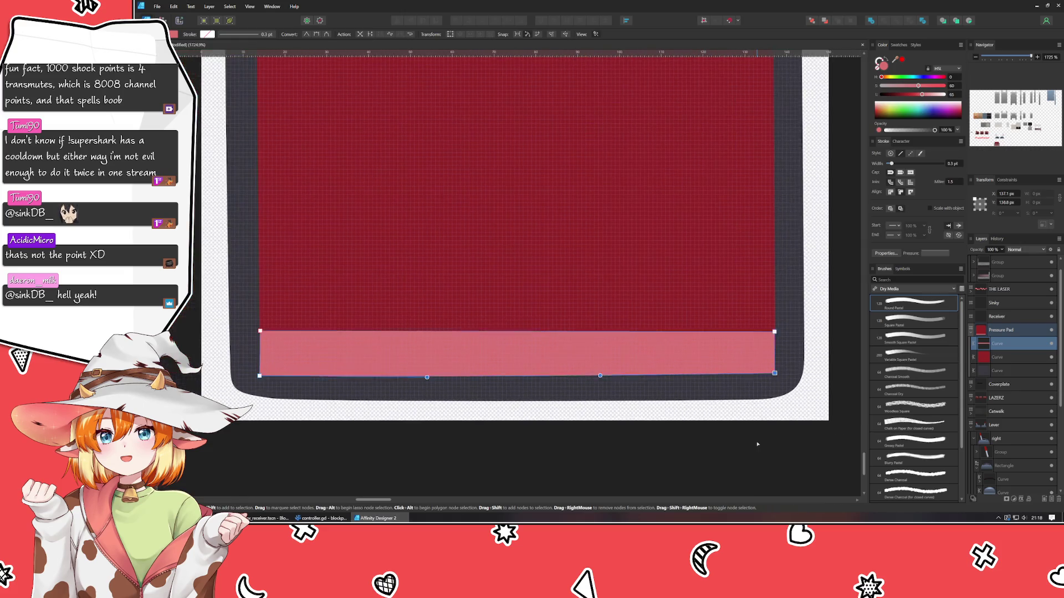
mouse_move(527, 392)
left_mouse_down()
mouse_move(657, 402)
mouse_move(649, 397)
left_mouse_up()
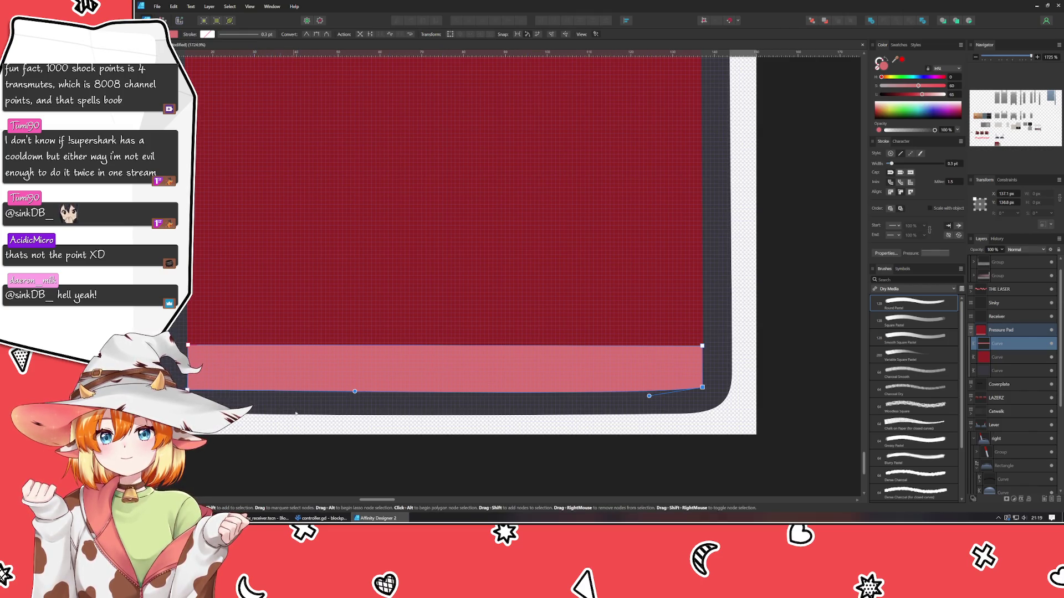
left_click_drag(354, 391, 220, 399)
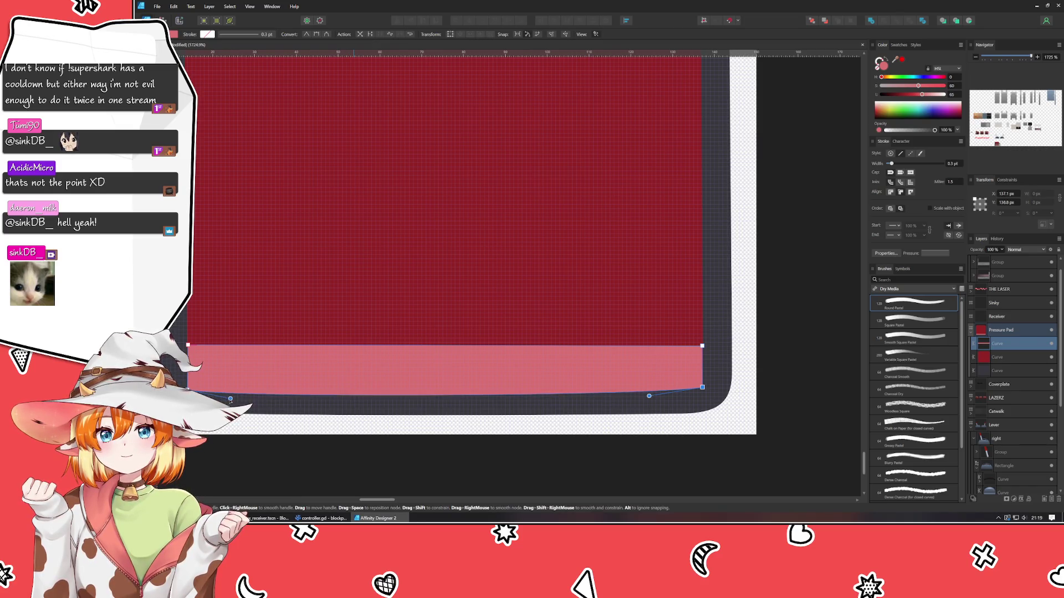
left_click(277, 468)
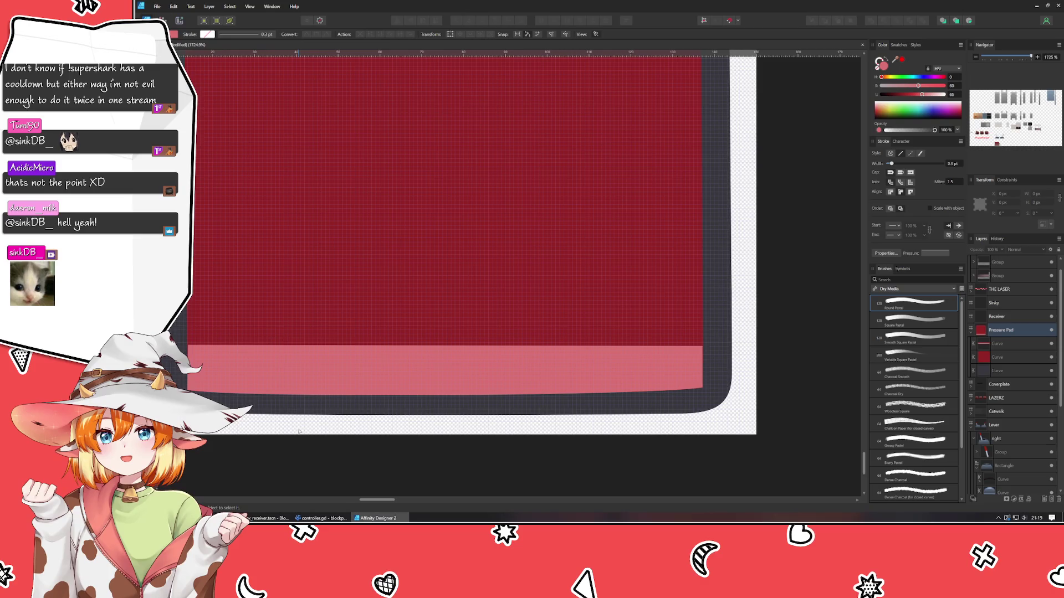
Move the pink strip's Curve layer below the red pad's Curve in Layers
scroll(299, 431, "down", 5)
scroll(318, 428, "up", 3)
left_click_drag(998, 344, 999, 366)
mouse_move(451, 464)
left_mouse_down()
mouse_move(600, 444)
mouse_move(562, 444)
mouse_move(563, 431)
left_mouse_up()
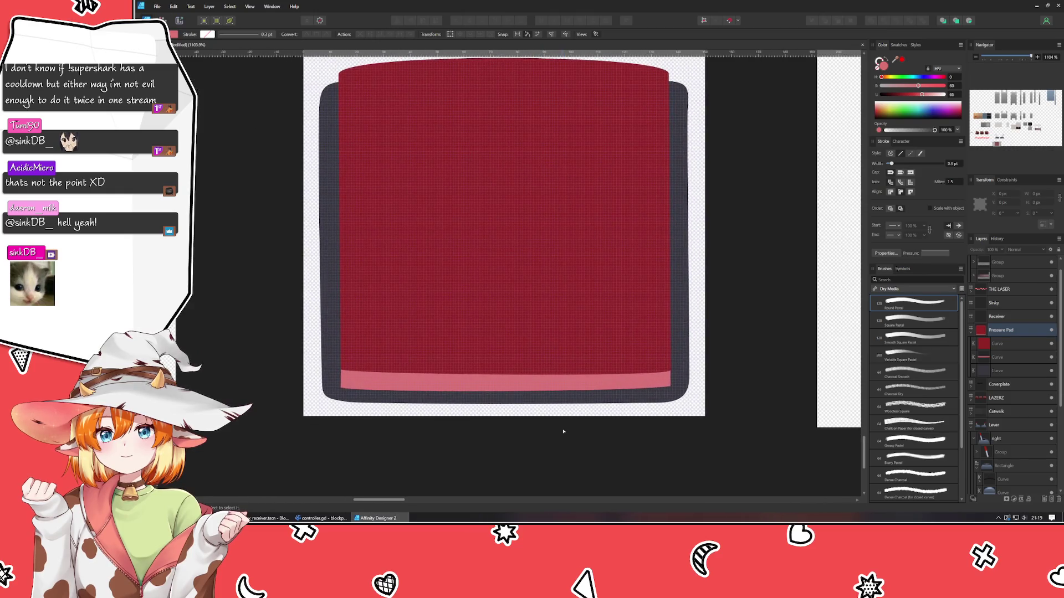
Inspect the red pad's bottom-left corner node, then deselect the pad
left_click(523, 391)
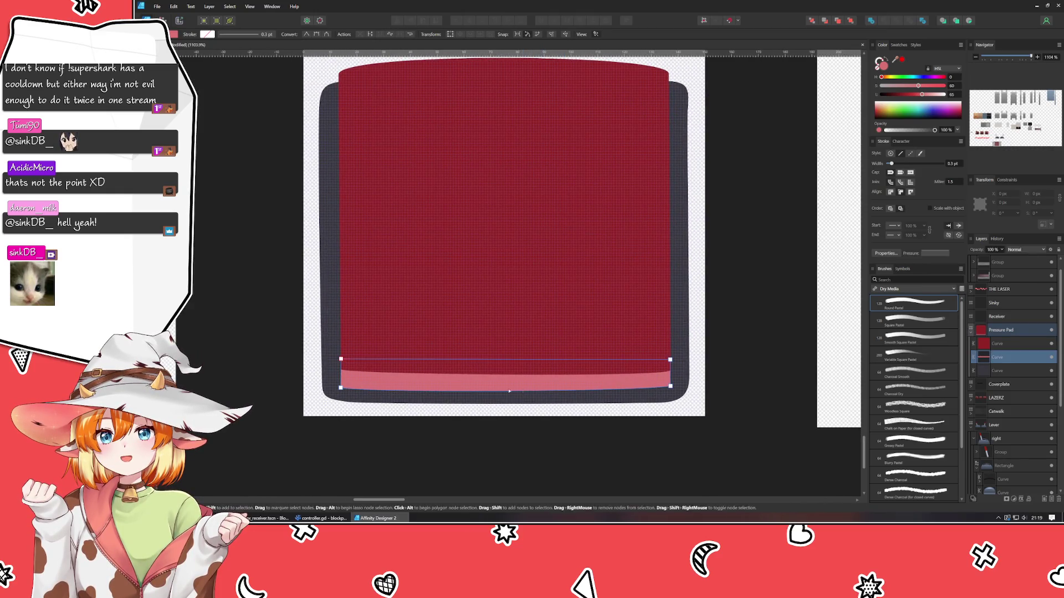
left_click(377, 326)
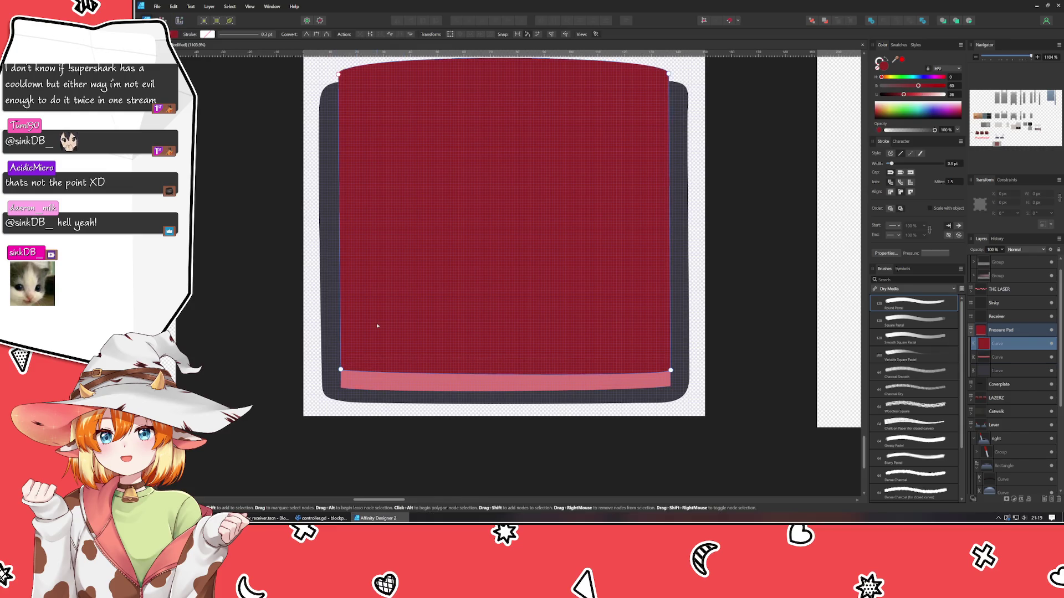
left_click(341, 370)
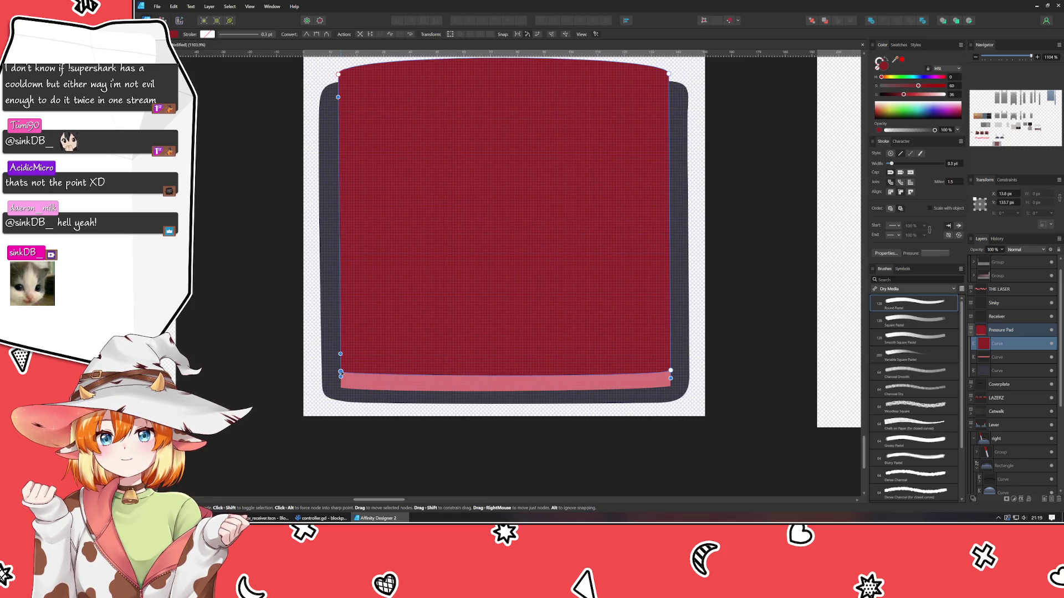
left_click(344, 430)
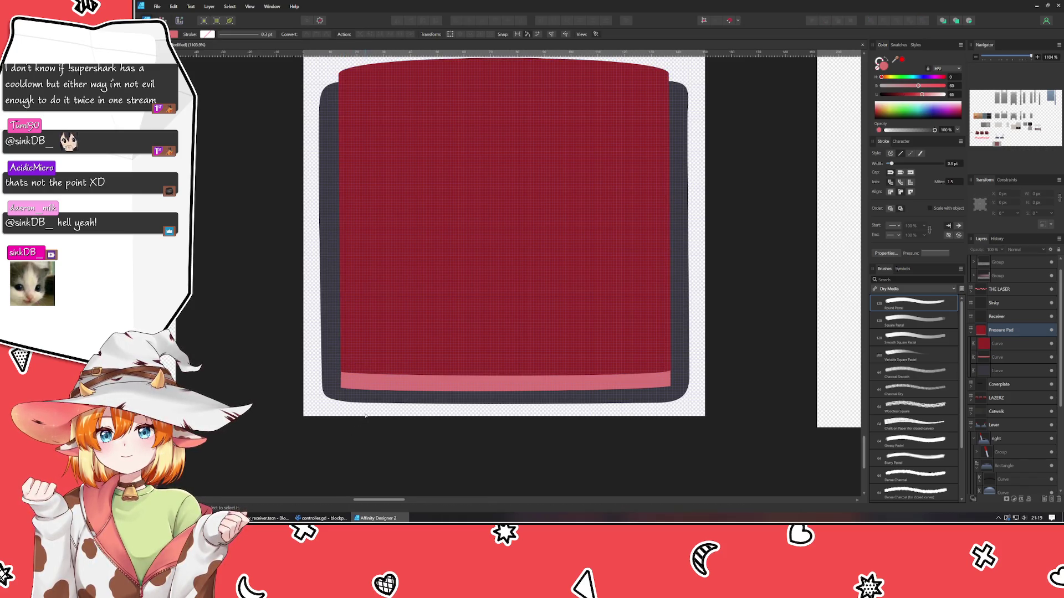
scroll(324, 392, "up", 3)
left_click(324, 362)
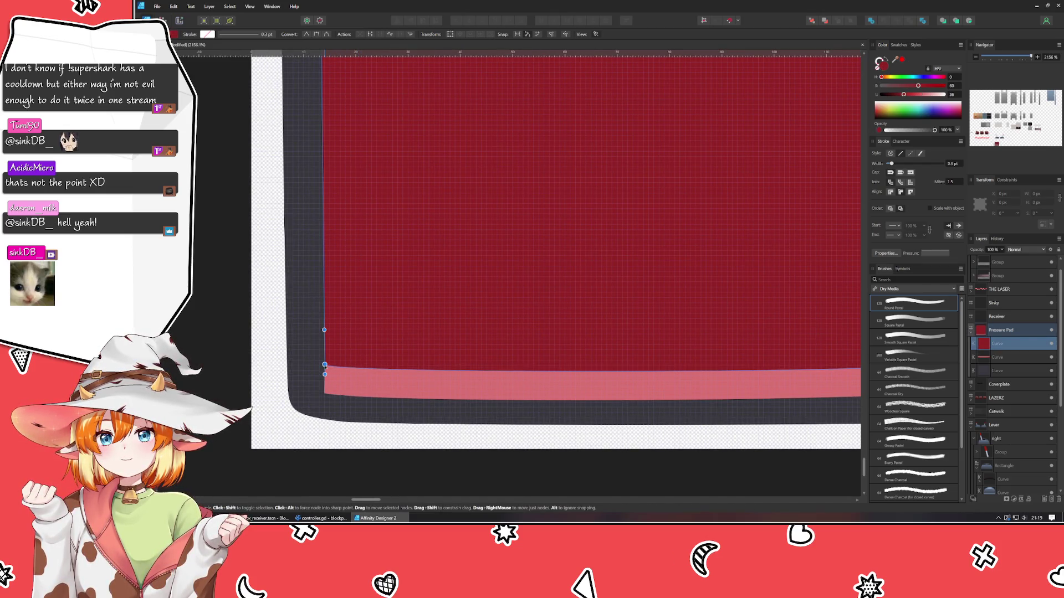
left_click(326, 455)
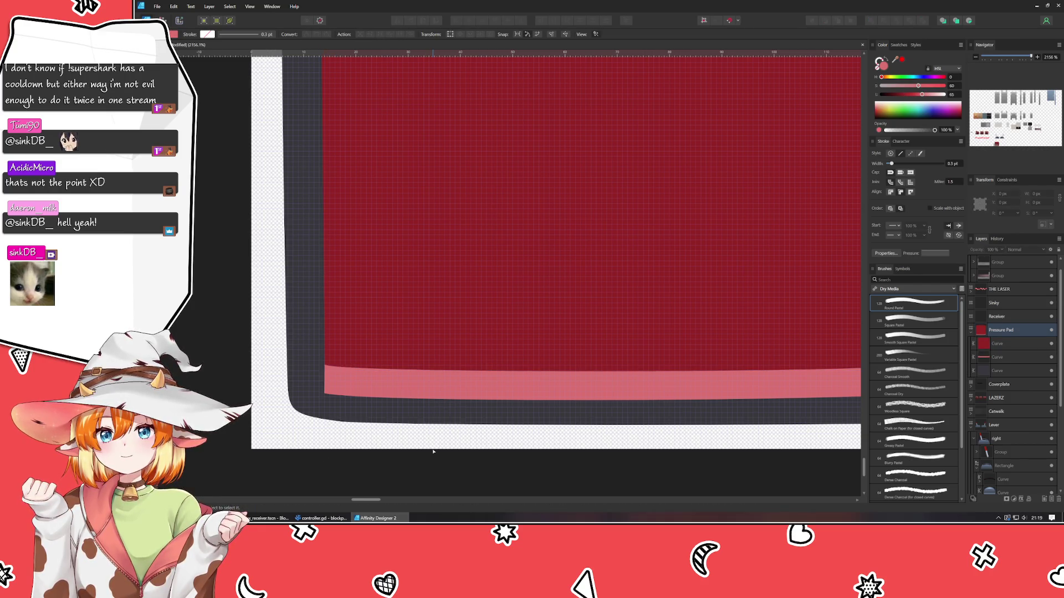
Darken the pink strip's fill by lowering Lightness from 65 to 52
left_click(432, 362)
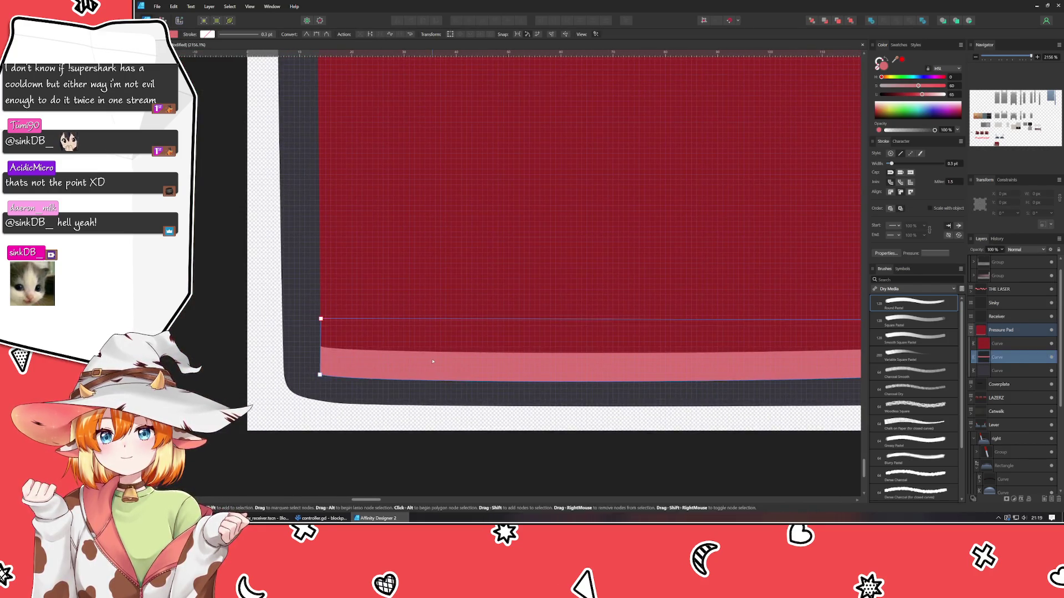
scroll(433, 362, "right", 2)
mouse_move(921, 95)
left_mouse_down()
mouse_move(904, 86)
mouse_move(911, 98)
left_mouse_up()
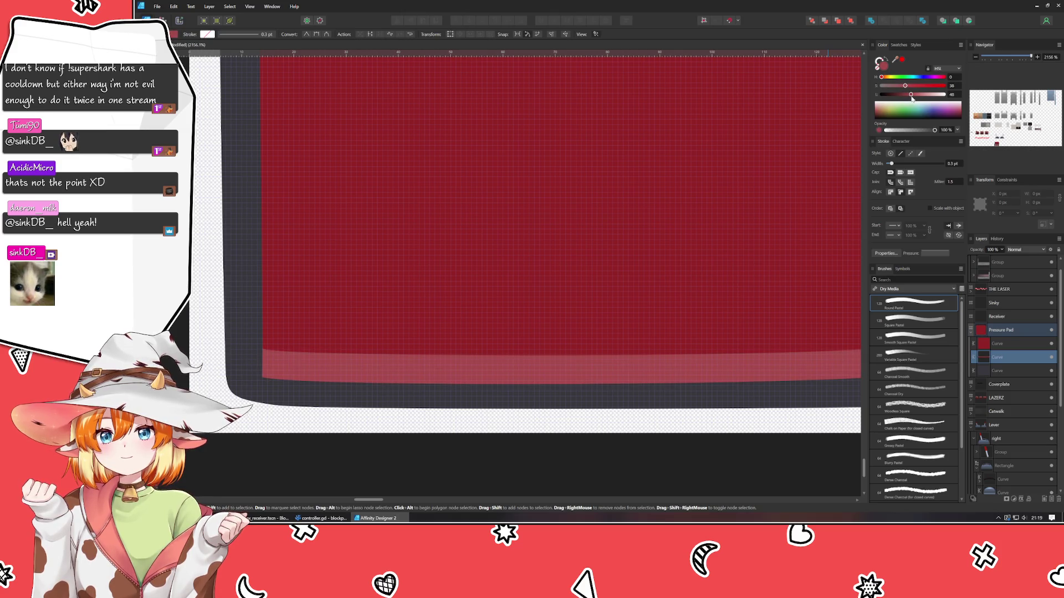
left_click(527, 451)
scroll(527, 452, "down", 5)
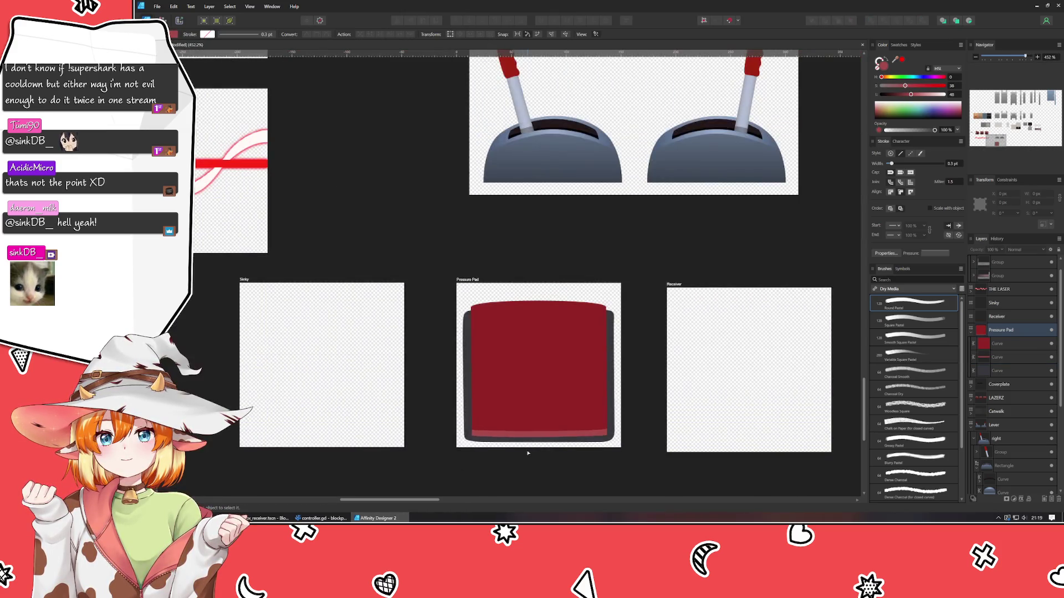
Nudge the red pad's bottom-right corner node and adjust its upper curve handle
scroll(527, 453, "up", 5)
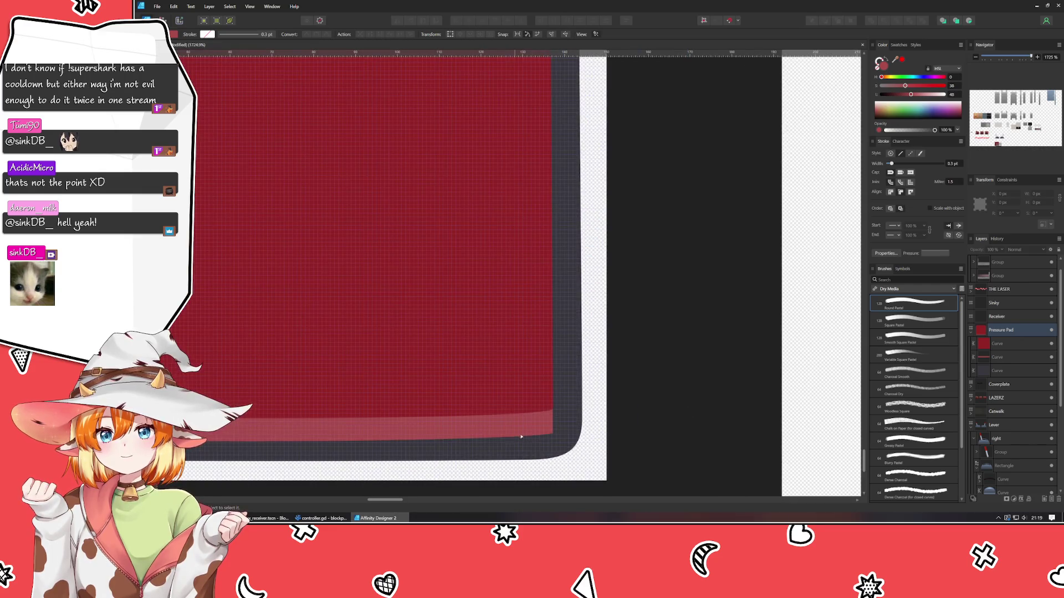
left_click(540, 421)
left_click(554, 404)
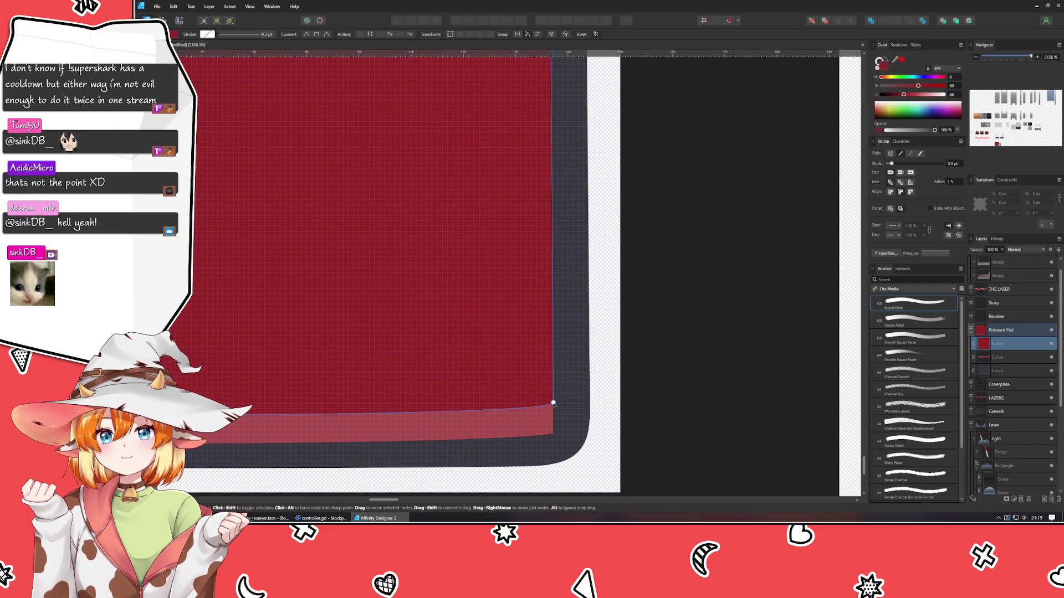
left_click(553, 403)
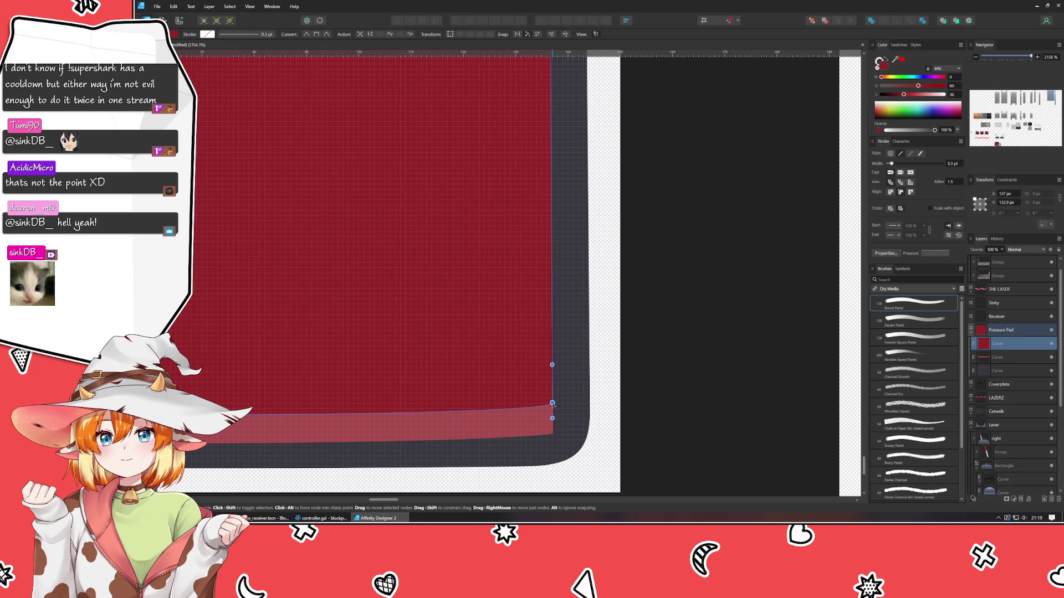
left_click(696, 392)
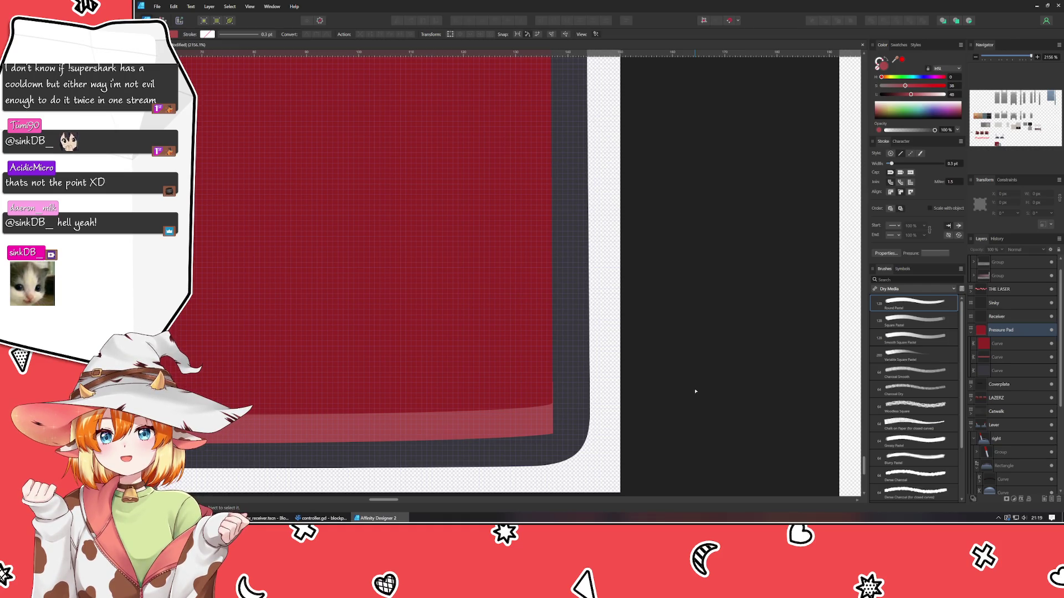
scroll(554, 400, "up", 5)
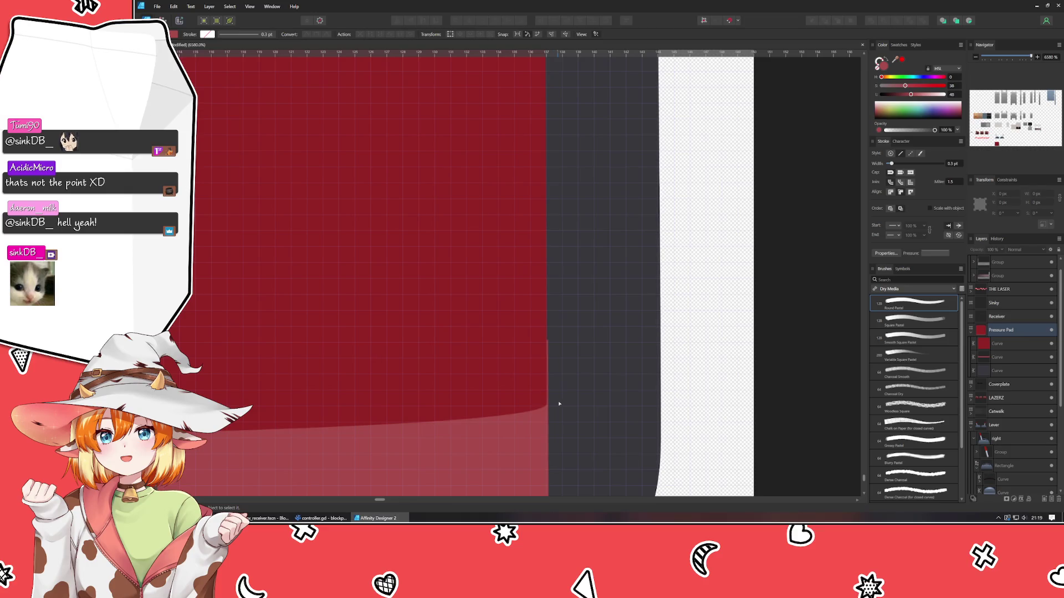
left_click(545, 388)
left_click(547, 404)
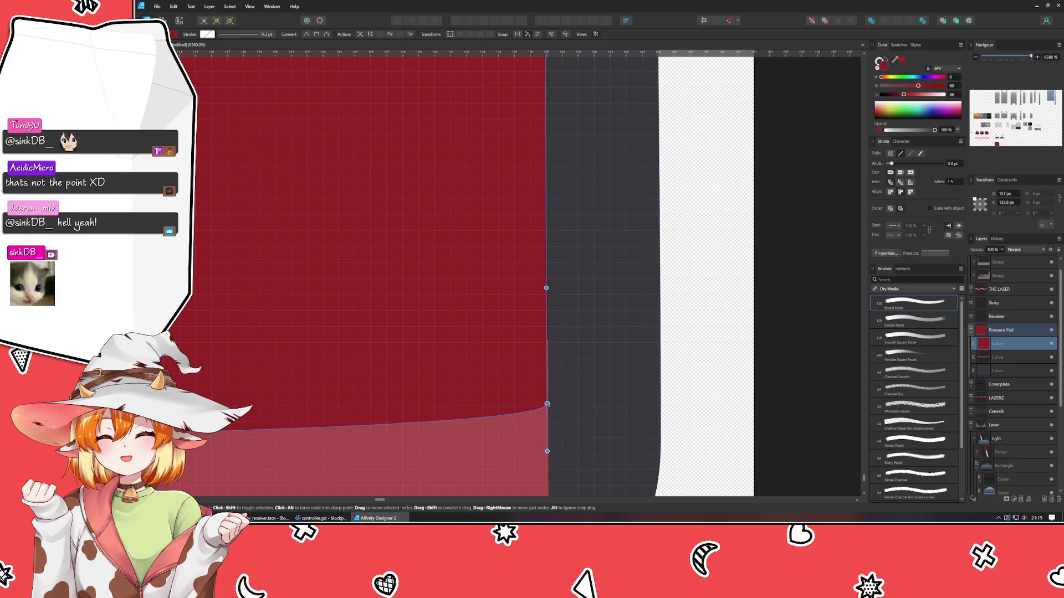
left_click_drag(547, 405, 548, 404)
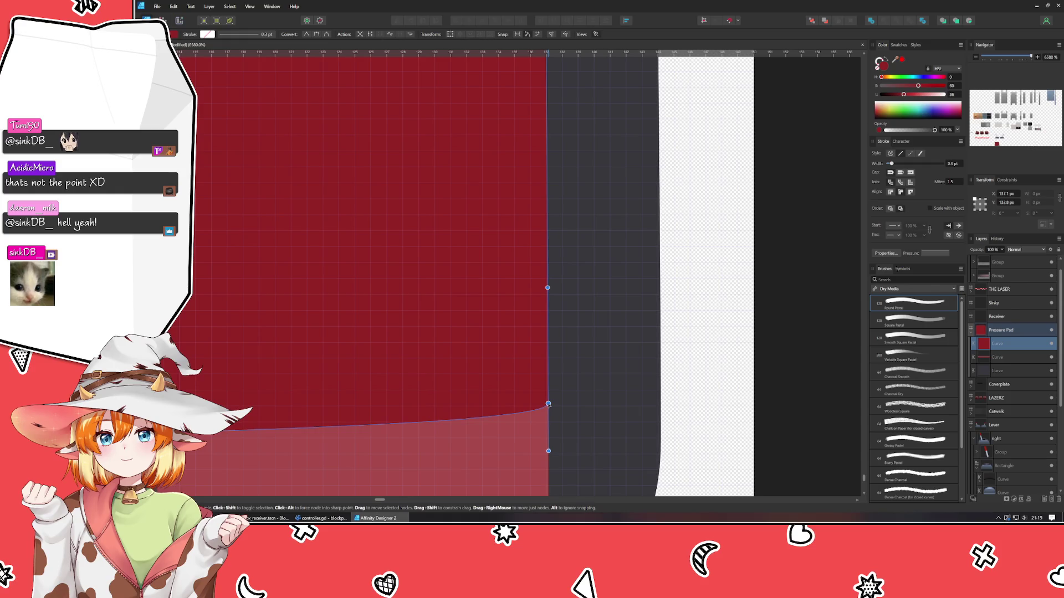
left_click_drag(547, 288, 549, 285)
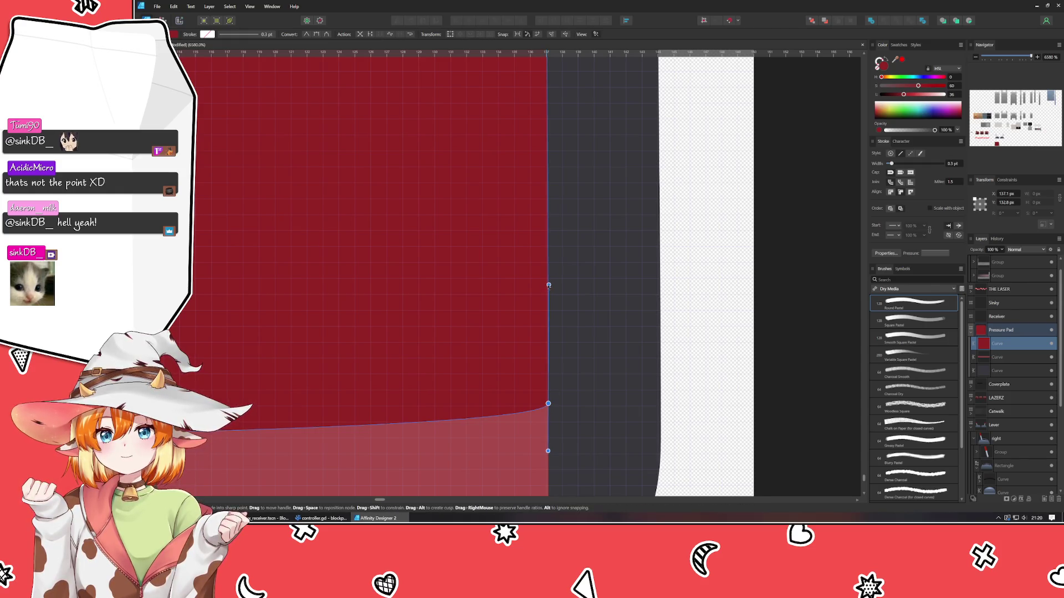
left_click(760, 332)
scroll(759, 333, "down", 5)
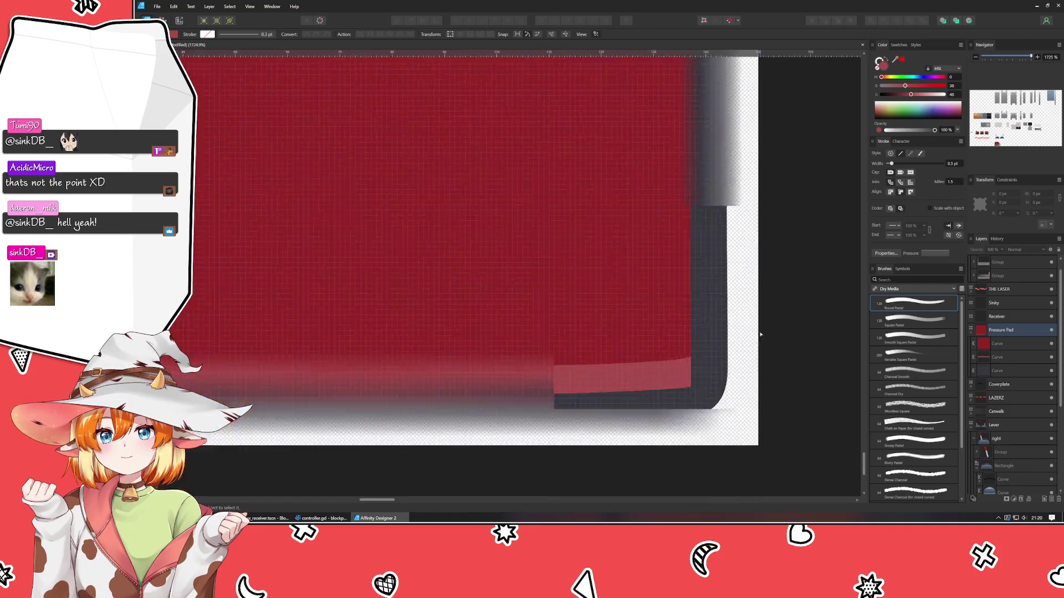
Reshape the pink strip's bottom edge near its right corner
scroll(649, 352, "up", 2)
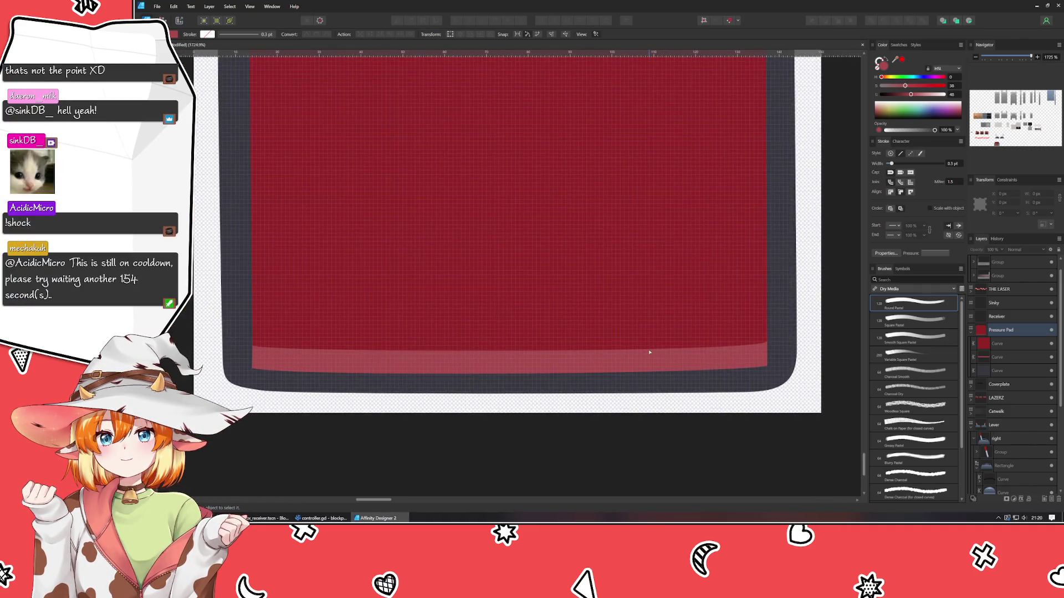
left_click_drag(675, 364, 569, 389)
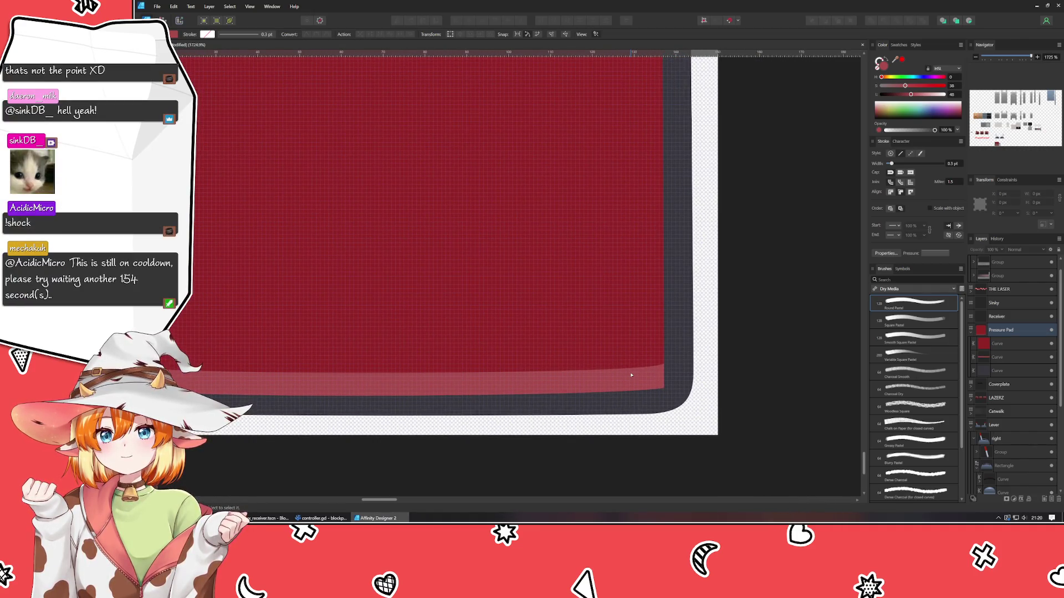
left_click(657, 392)
scroll(658, 392, "up", 5)
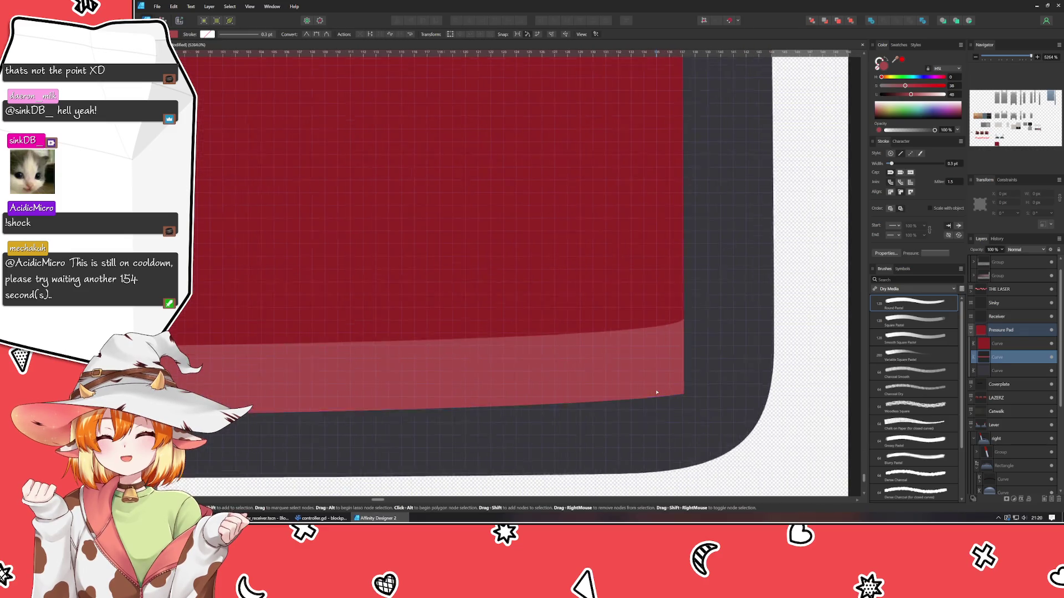
left_click(690, 395)
left_click_drag(483, 431, 677, 419)
left_click(814, 466)
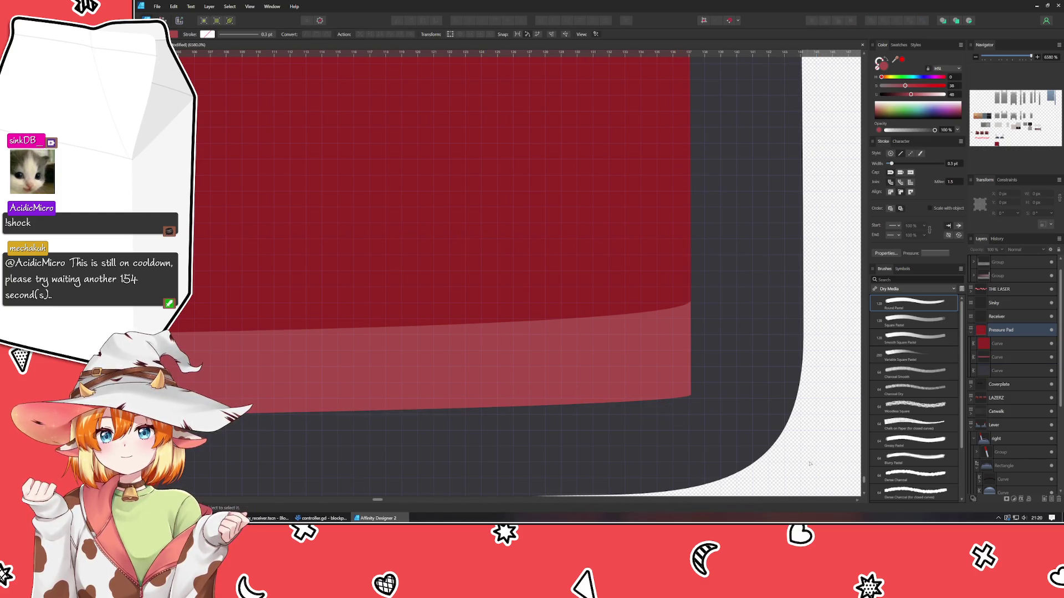
scroll(467, 409, "down", 3)
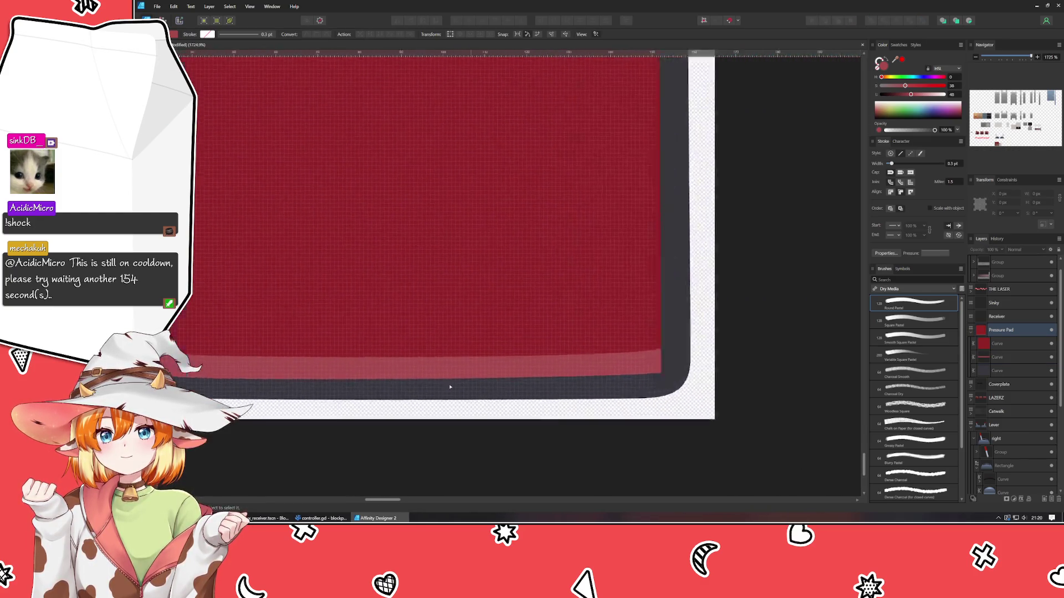
Bend the light highlight curve's bottom edge at its bottom-right node and left corner
scroll(529, 353, "up", 5)
left_click(496, 369)
left_click(519, 403)
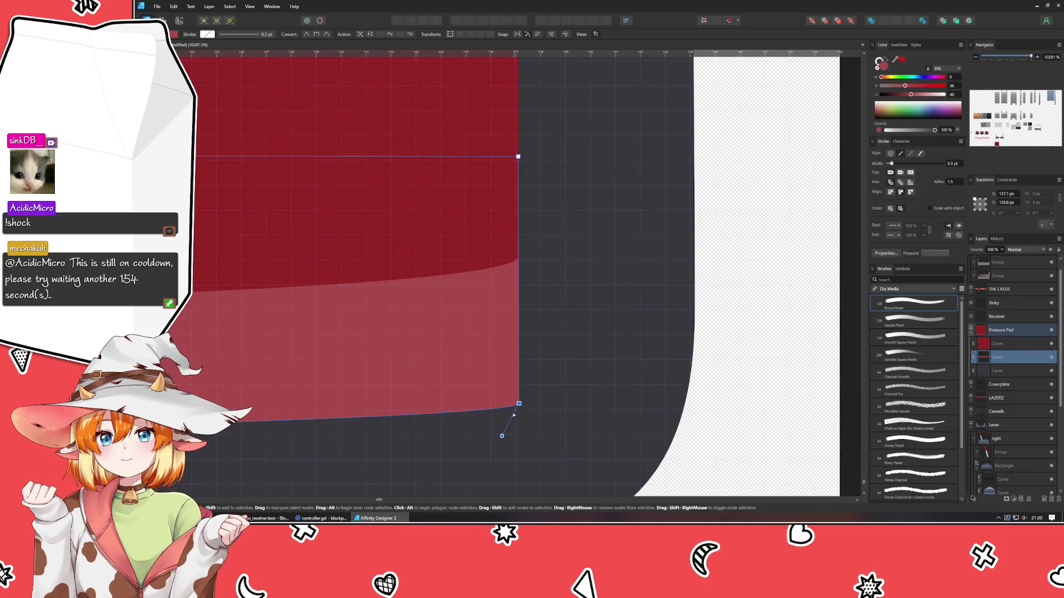
mouse_move(519, 404)
left_mouse_down()
mouse_move(510, 450)
mouse_move(503, 431)
left_mouse_up()
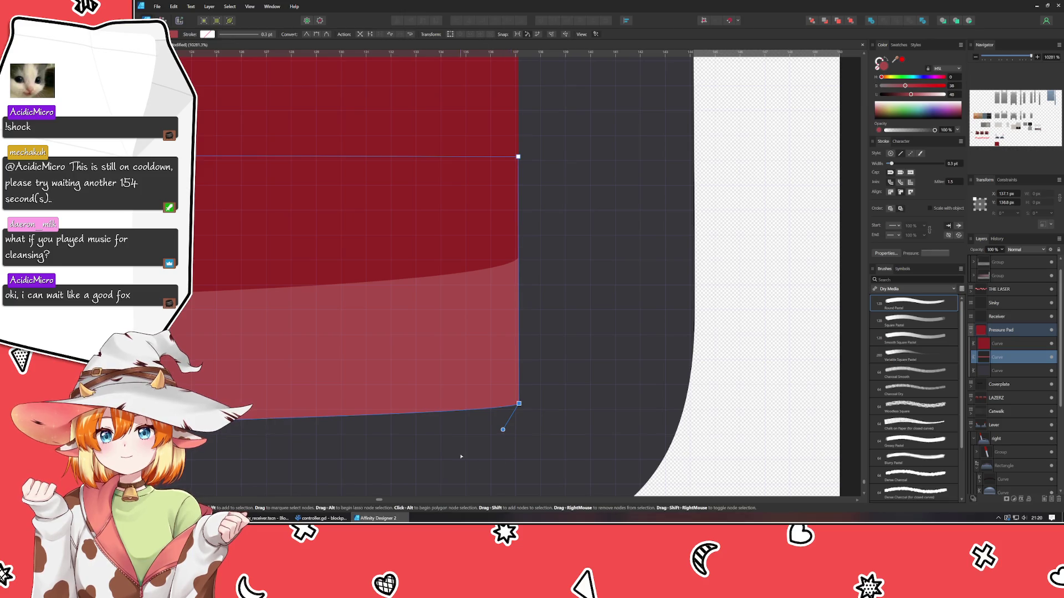
scroll(460, 457, "down", 5)
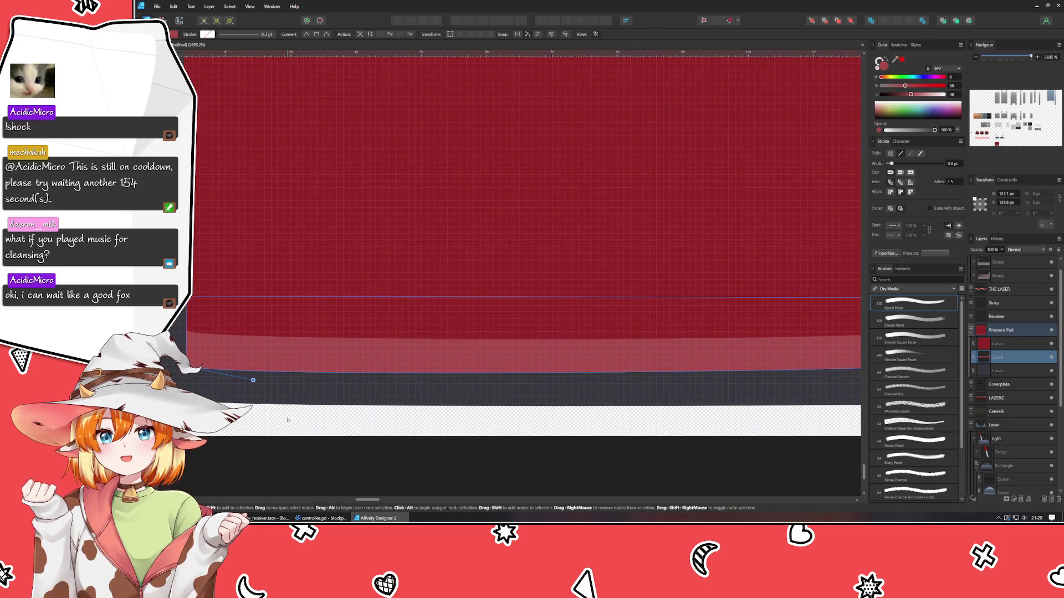
scroll(288, 420, "up", 5)
mouse_move(582, 422)
left_mouse_down()
mouse_move(373, 417)
mouse_move(374, 437)
mouse_move(225, 375)
left_mouse_up()
left_click(373, 436)
scroll(421, 435, "down", 8)
scroll(427, 404, "up", 8)
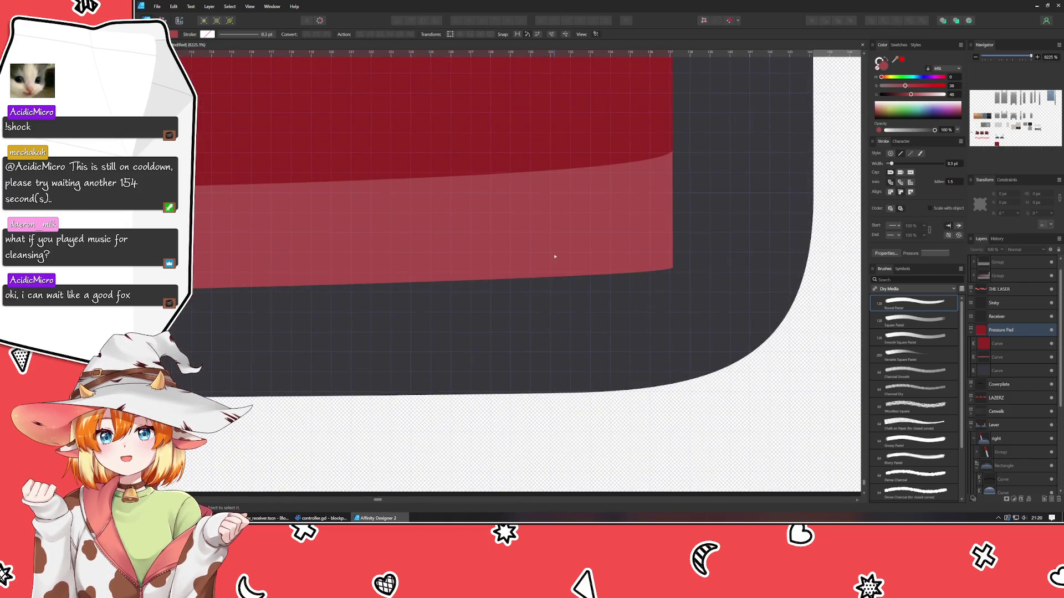
Nudge the light curve's bottom-right node slightly up, deselect, and zoom out
left_click(554, 257)
mouse_move(672, 269)
left_mouse_down()
mouse_move(650, 309)
mouse_move(673, 284)
left_mouse_up()
key("ctrl+d")
scroll(254, 424, "down", 7)
scroll(387, 387, "left", 5)
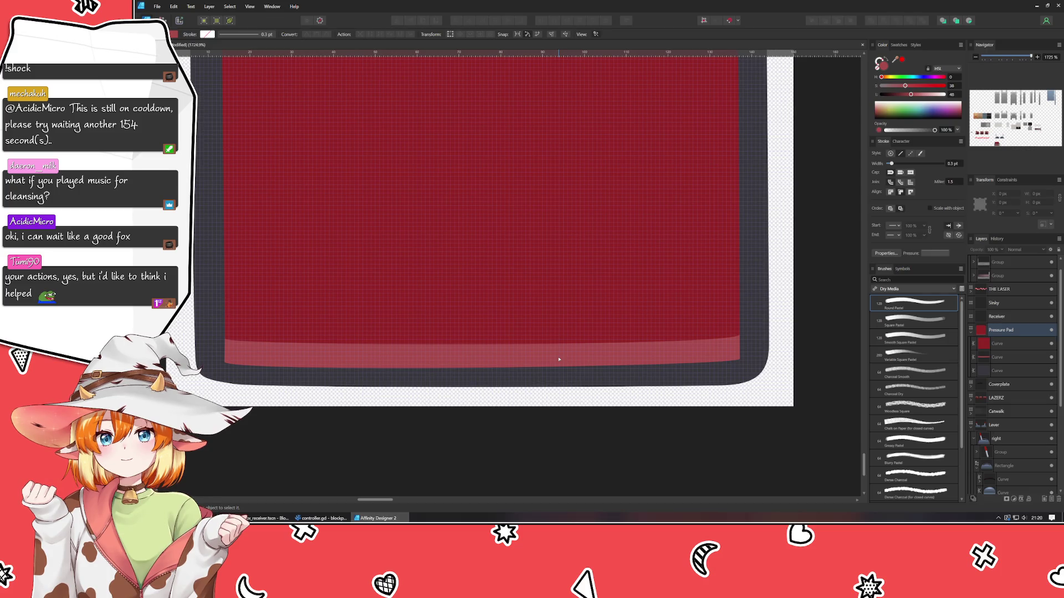
scroll(559, 359, "down", 3)
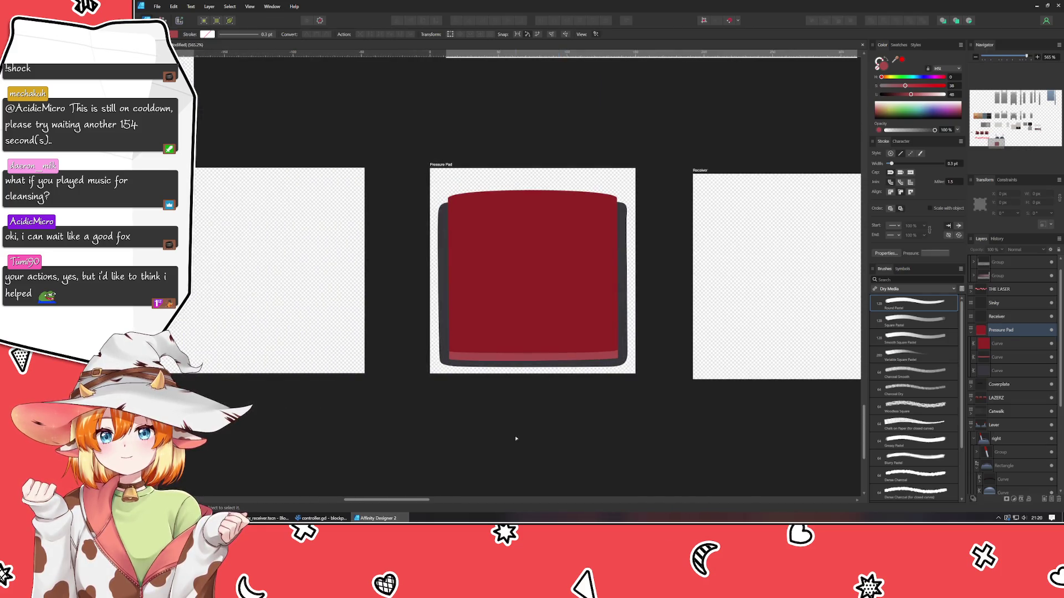
Select a translucent rectangle on the Walls artboard, then select the rectangle on Pressure Pad
mouse_move(456, 417)
left_mouse_down()
mouse_move(287, 477)
mouse_move(331, 438)
left_mouse_up()
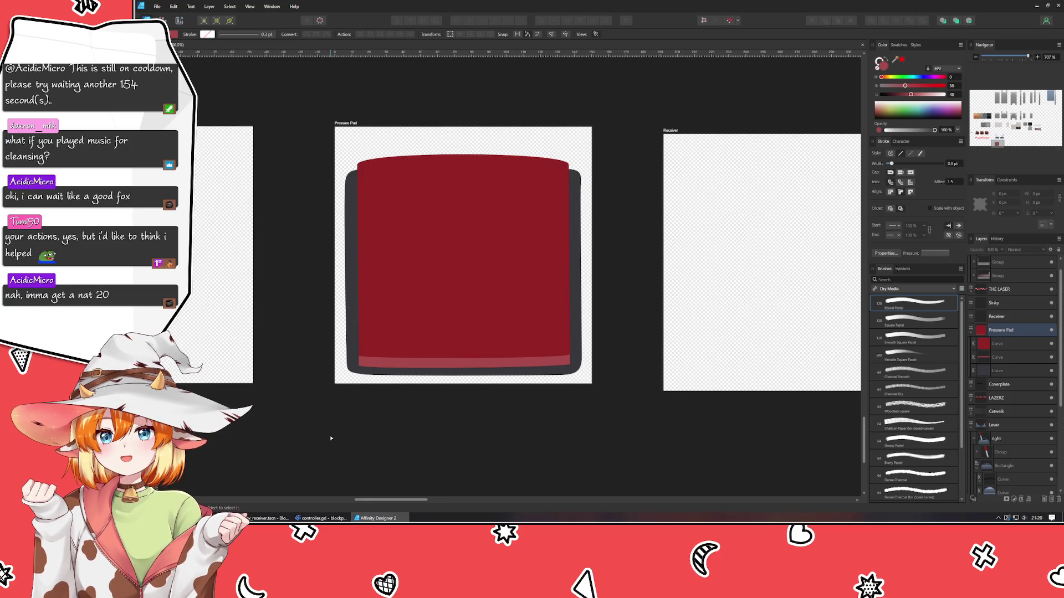
scroll(330, 436, "down", 5)
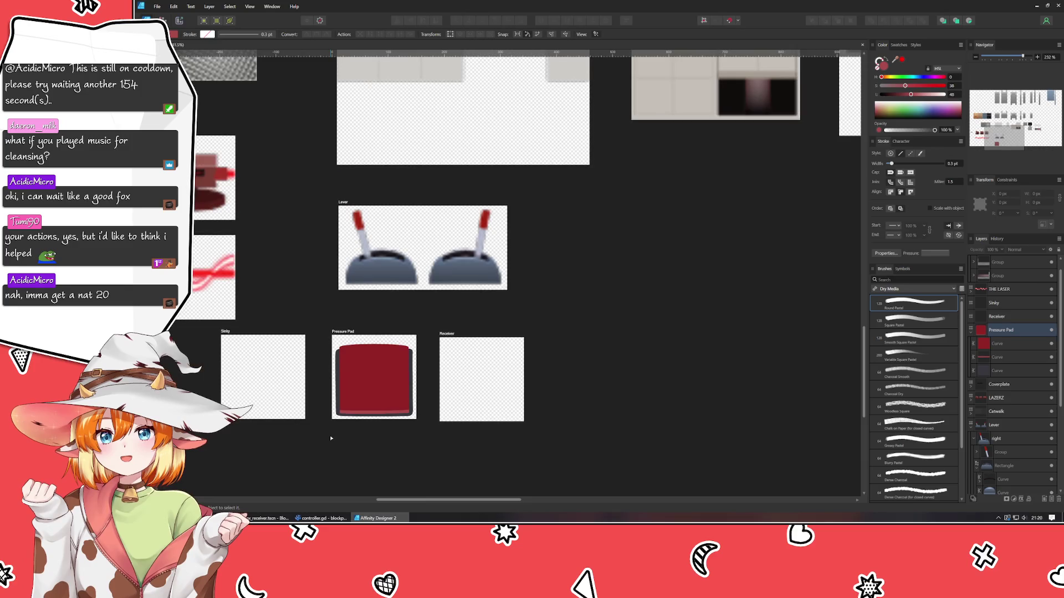
scroll(348, 362, "up", 3)
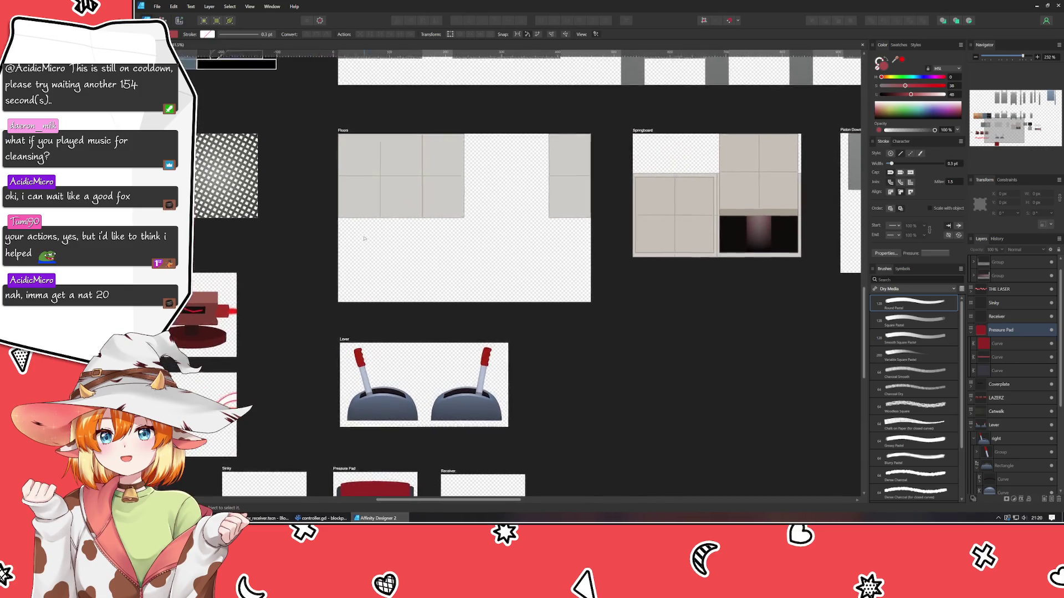
scroll(590, 400, "up", 3)
scroll(590, 400, "left", 4)
scroll(590, 400, "up", 2)
scroll(476, 448, "right", 3)
left_click(471, 245)
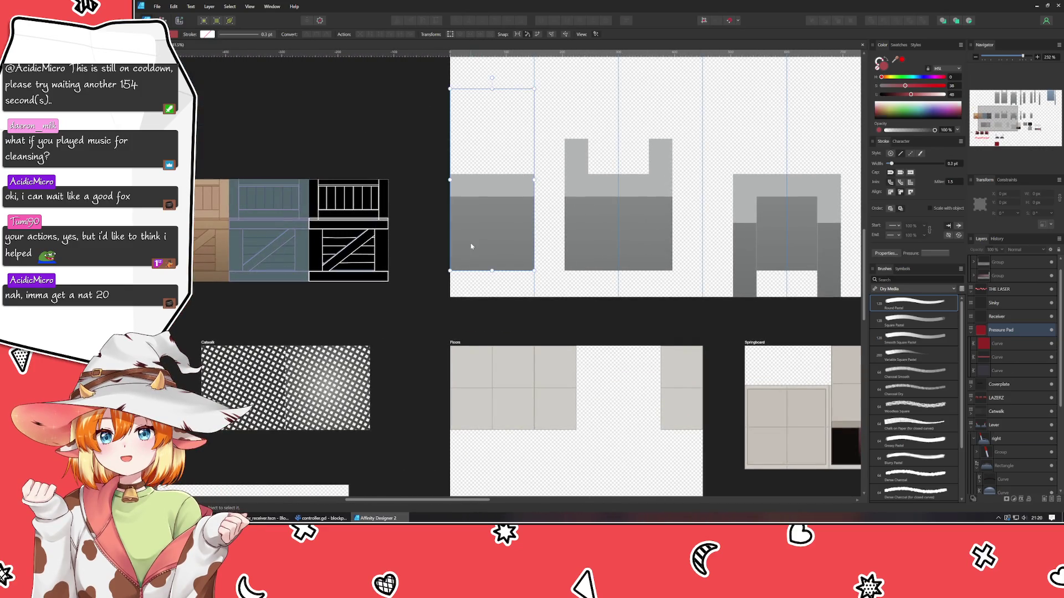
scroll(443, 266, "down", 2)
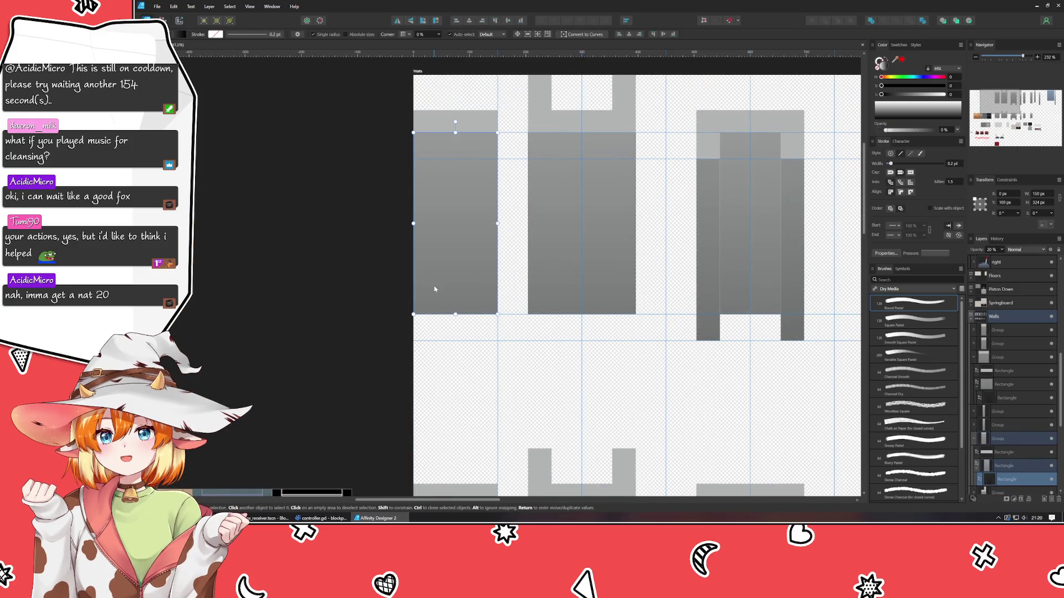
scroll(384, 222, "down", 15)
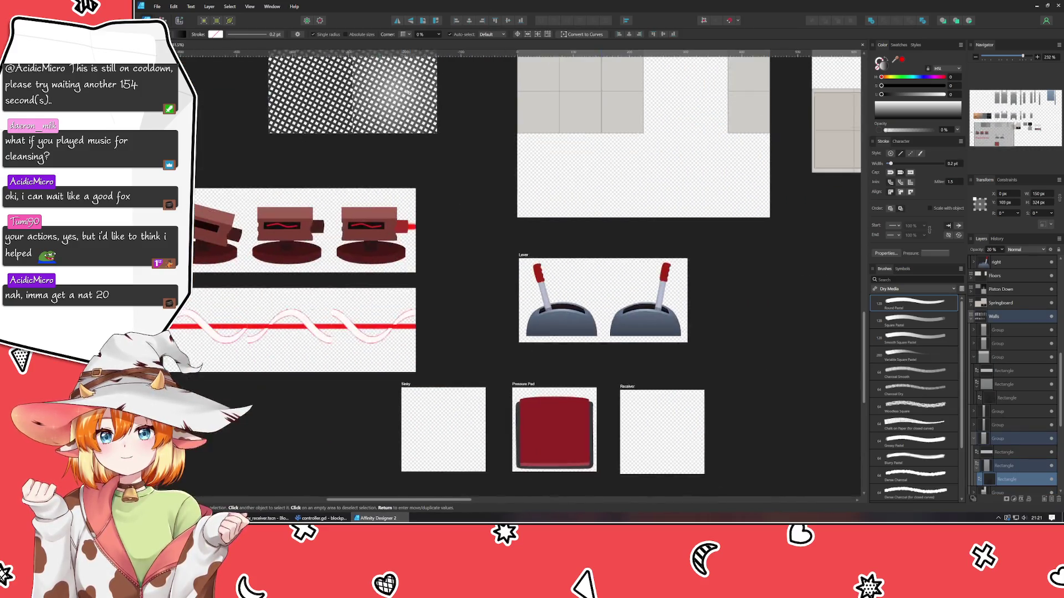
left_click(463, 312)
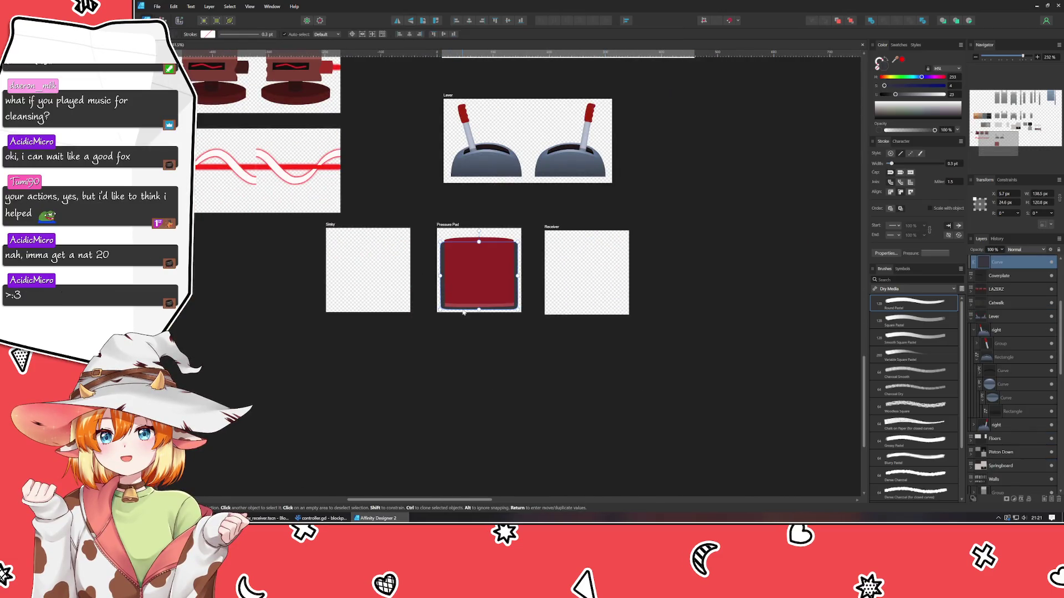
scroll(463, 312, "up", 4)
Move the translucent rectangle over the pad, thin it, and stack it under Pressure Pad
mouse_move(491, 368)
left_mouse_down()
mouse_move(523, 220)
mouse_move(460, 190)
mouse_move(494, 217)
left_mouse_up()
left_click_drag(493, 39, 496, 66)
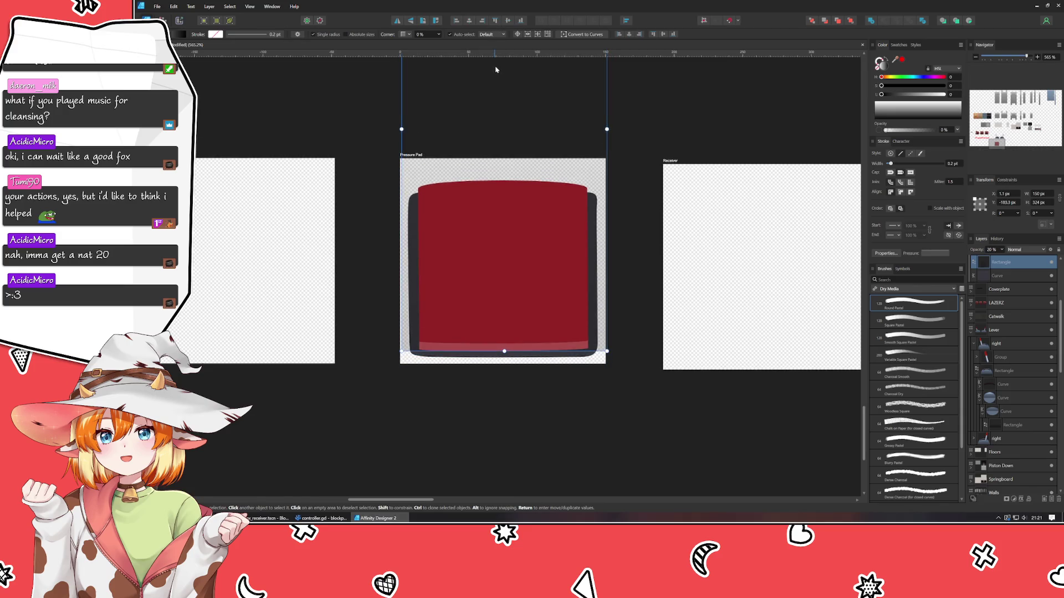
scroll(515, 347, "up", 5)
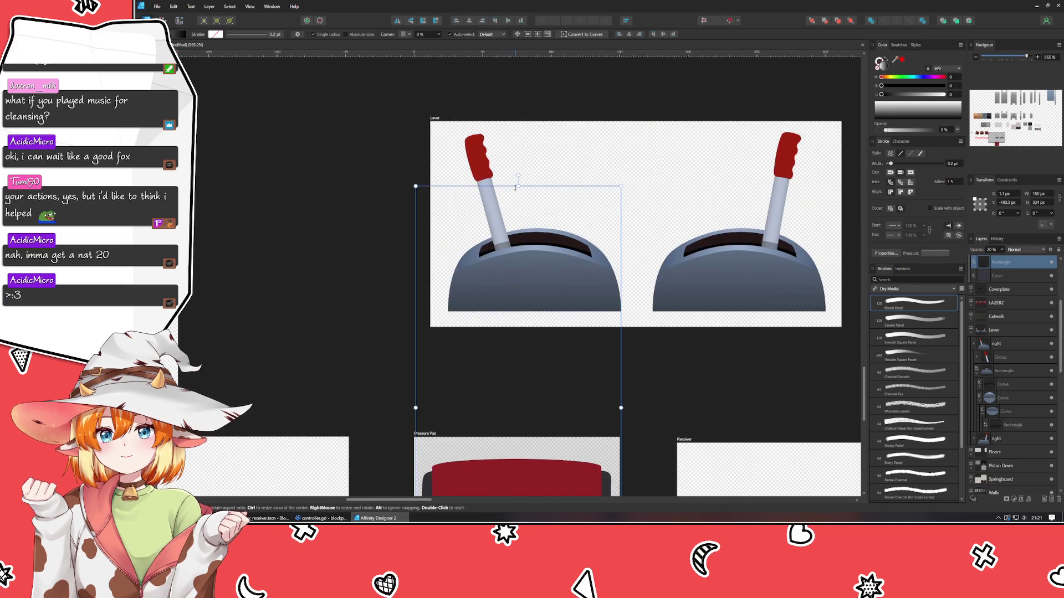
mouse_move(519, 186)
left_mouse_down()
mouse_move(504, 487)
mouse_move(501, 243)
mouse_move(501, 409)
left_mouse_up()
scroll(430, 447, "up", 4)
scroll(609, 438, "right", 2)
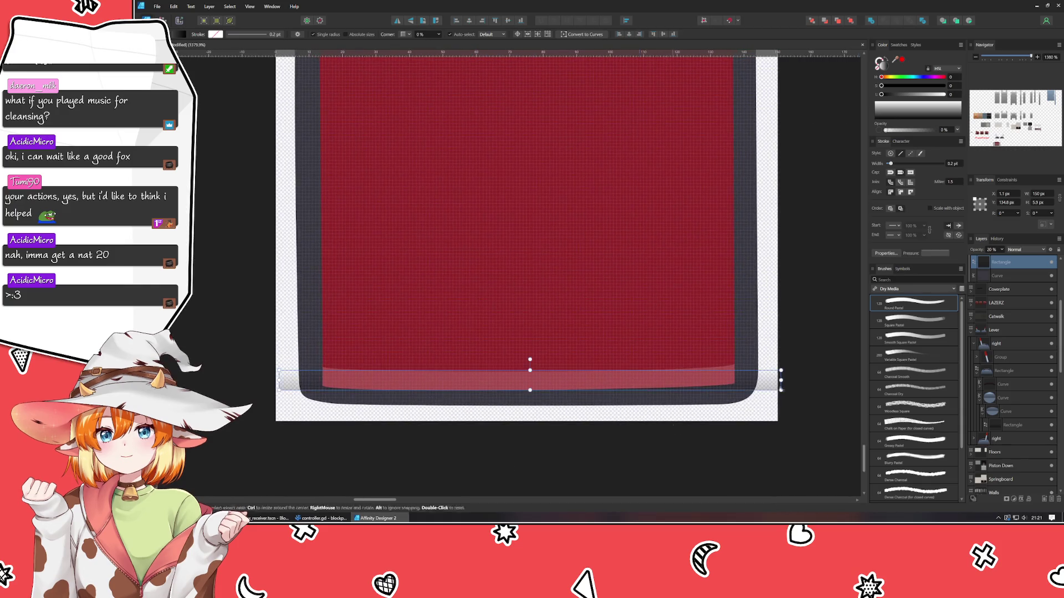
scroll(991, 334, "up", 3)
left_click_drag(1006, 390, 1001, 356)
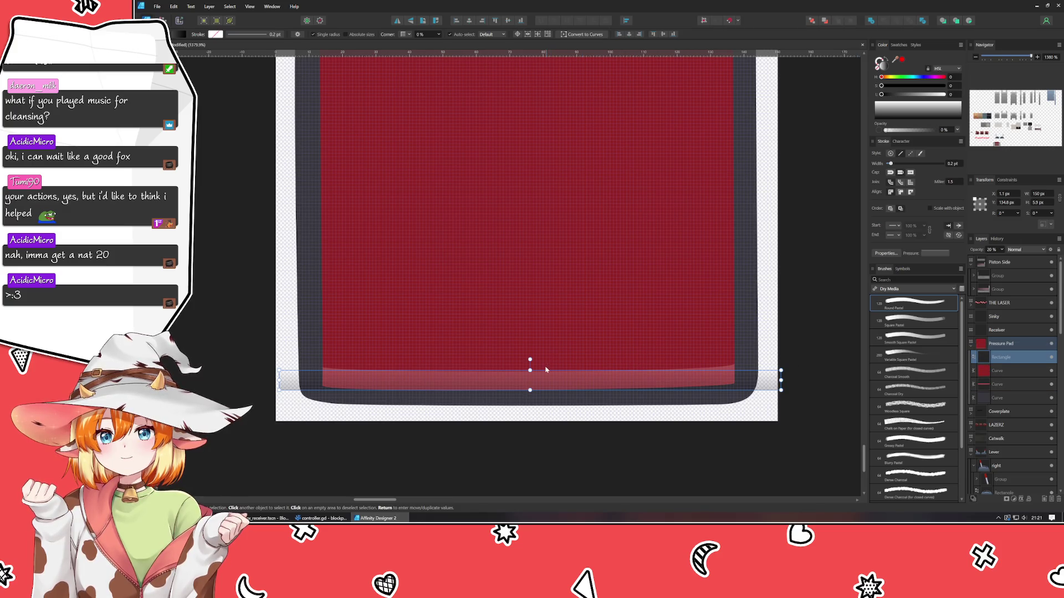
Resize the rectangle into a 150 × 24 px band across the pad's bottom
mouse_move(529, 371)
left_mouse_down()
mouse_move(530, 255)
mouse_move(530, 321)
left_mouse_up()
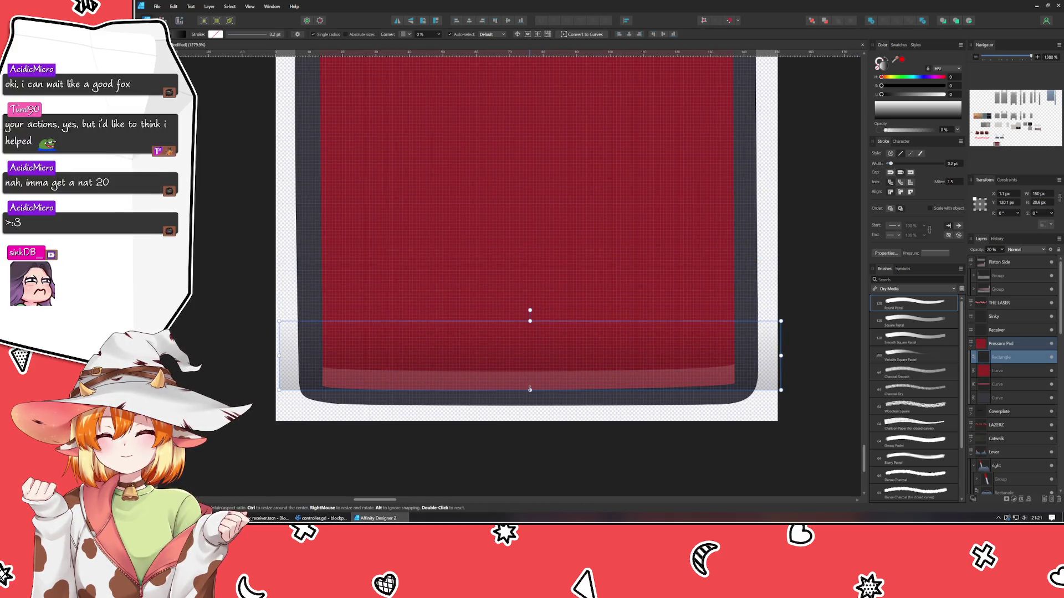
mouse_move(529, 390)
left_mouse_down()
mouse_move(530, 466)
mouse_move(530, 427)
mouse_move(529, 440)
left_mouse_up()
left_click_drag(529, 321, 530, 340)
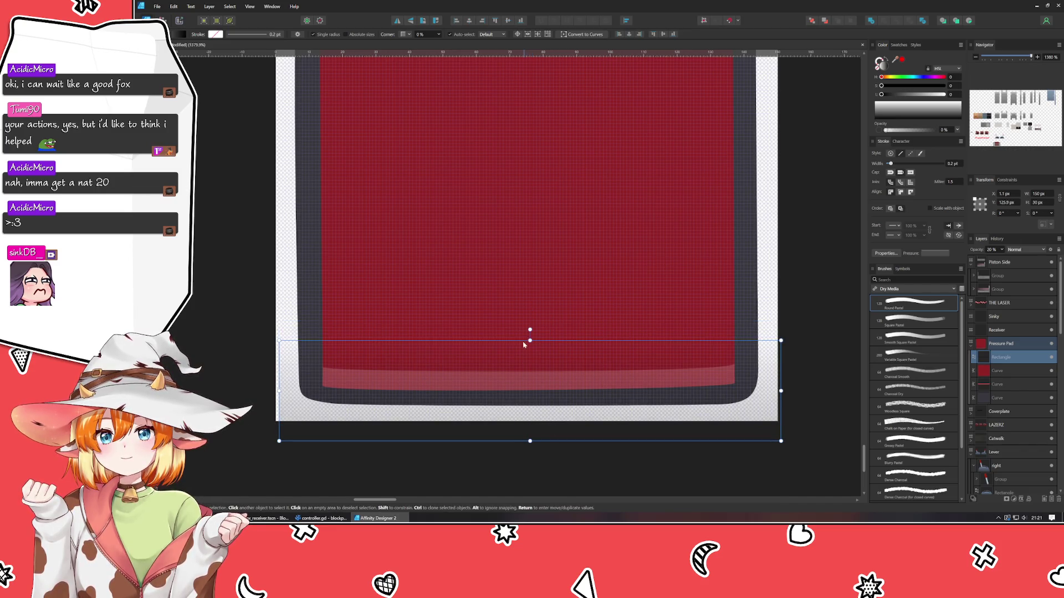
left_click_drag(280, 391, 276, 392)
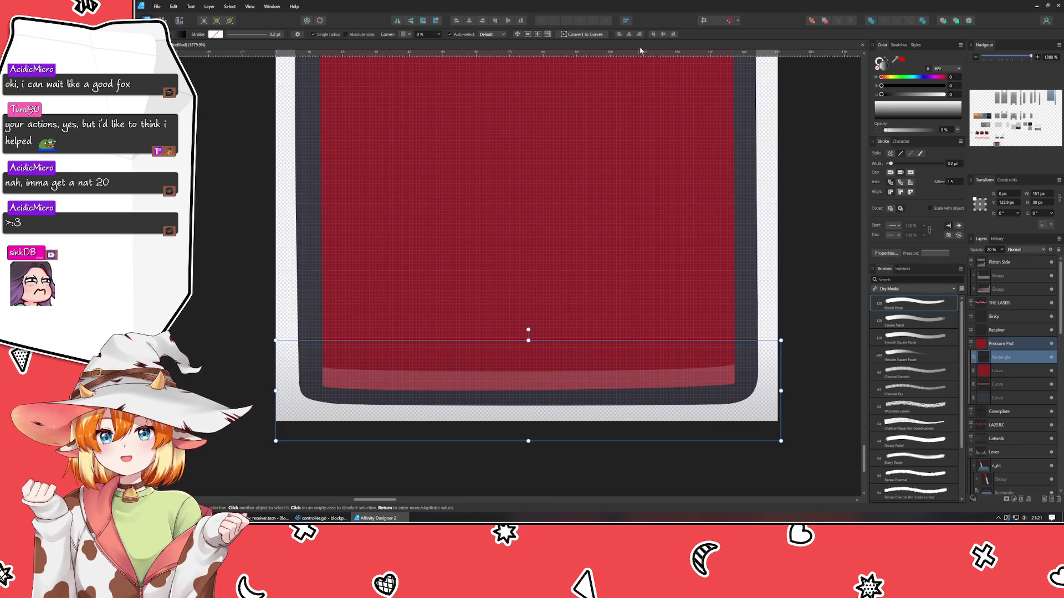
left_click_drag(781, 391, 777, 391)
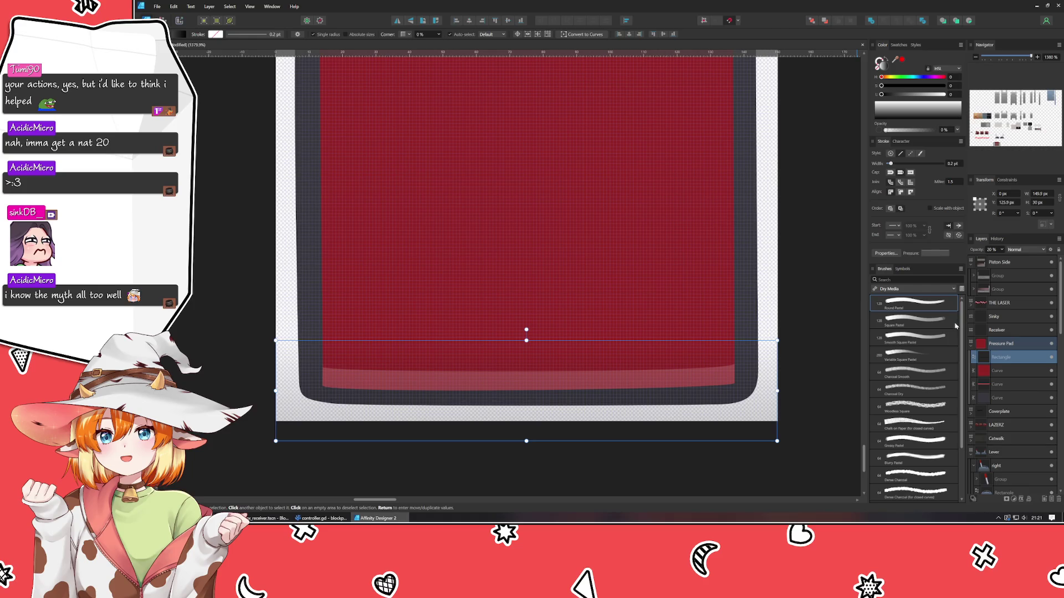
left_click_drag(771, 393, 778, 391)
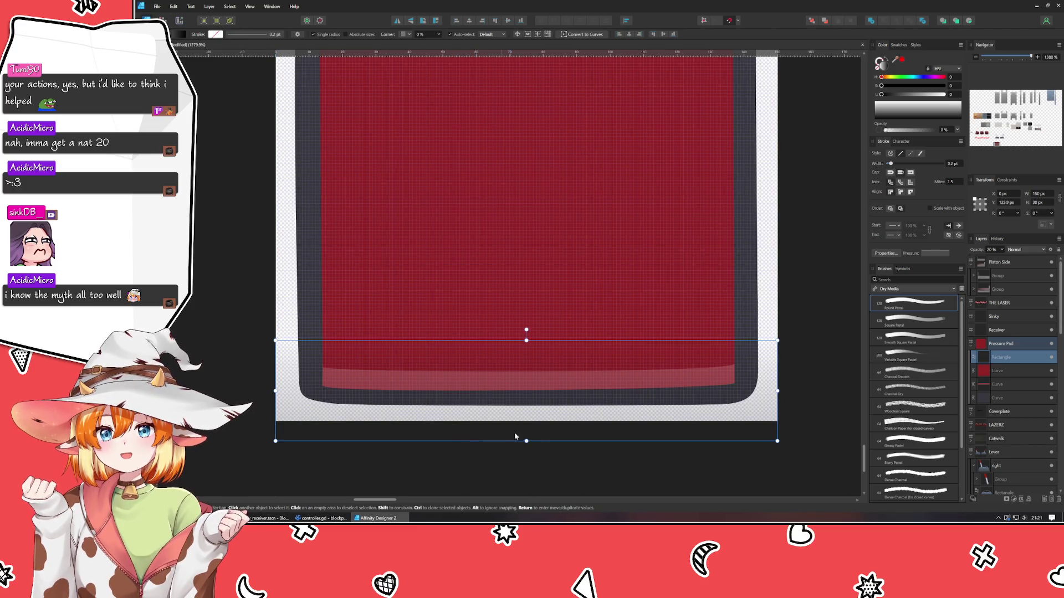
left_click_drag(526, 441, 524, 422)
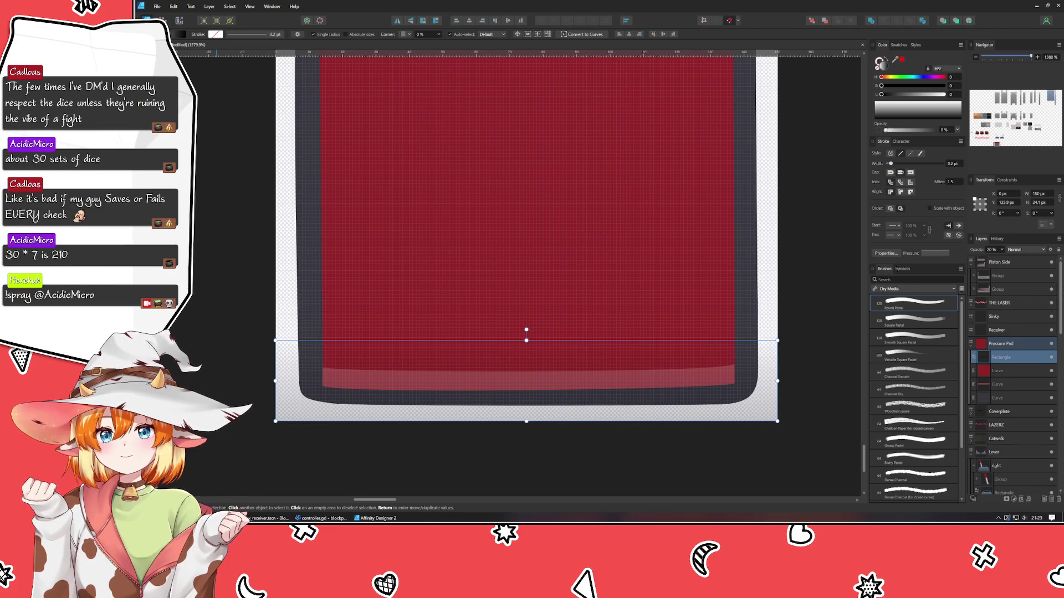
left_click(343, 464)
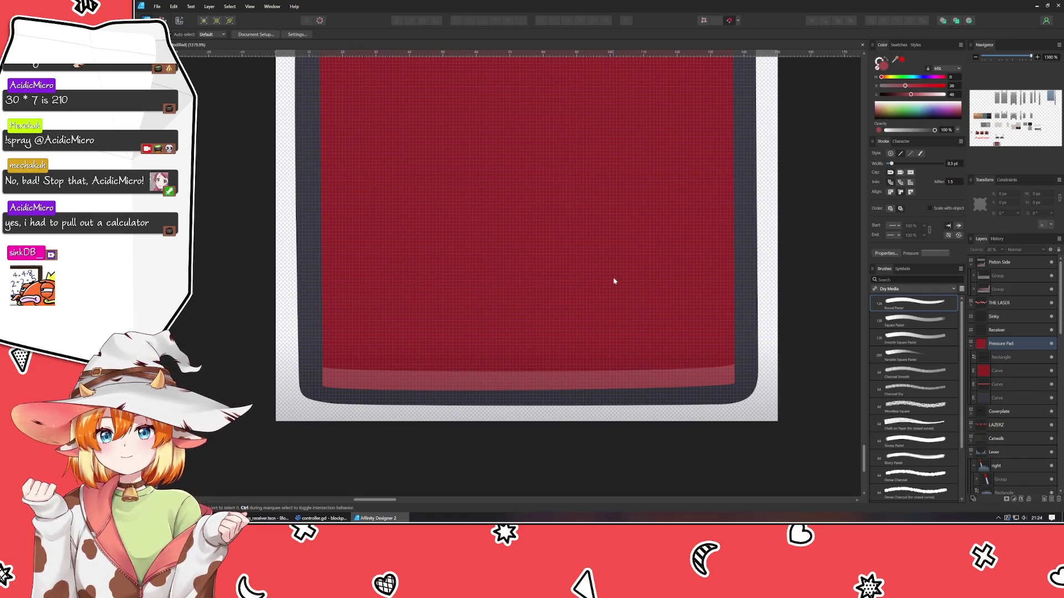
Restore the deleted highlight rectangle, shift it up-left, and lower its top edge
left_click(720, 410)
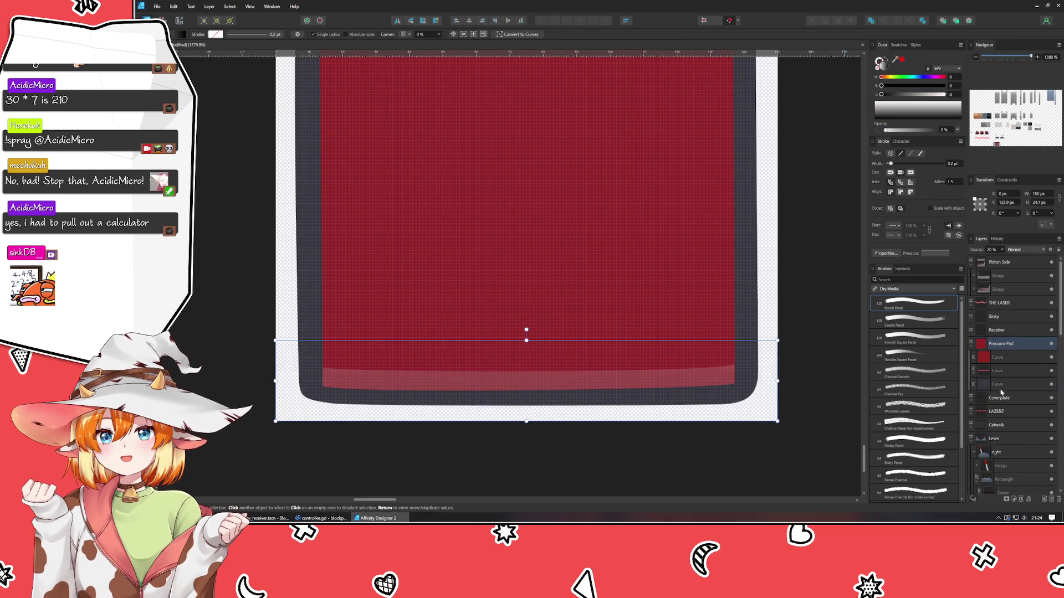
key("Delete")
scroll(739, 415, "up", 4)
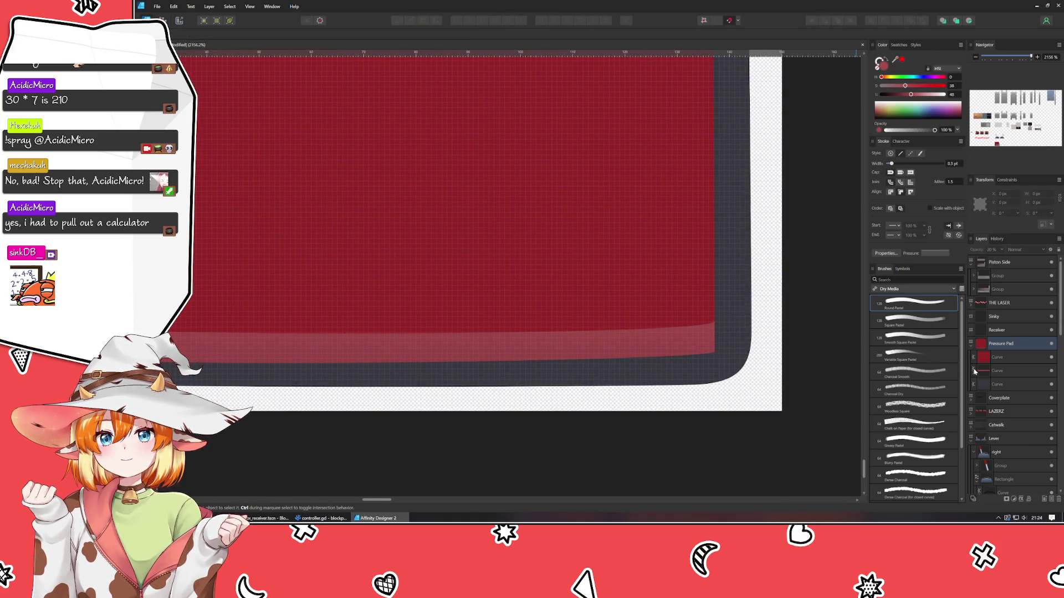
key("ctrl+z")
mouse_move(585, 410)
left_mouse_down()
mouse_move(589, 375)
mouse_move(562, 370)
mouse_move(560, 381)
left_mouse_up()
left_click_drag(364, 257, 367, 323)
key("ctrl+d")
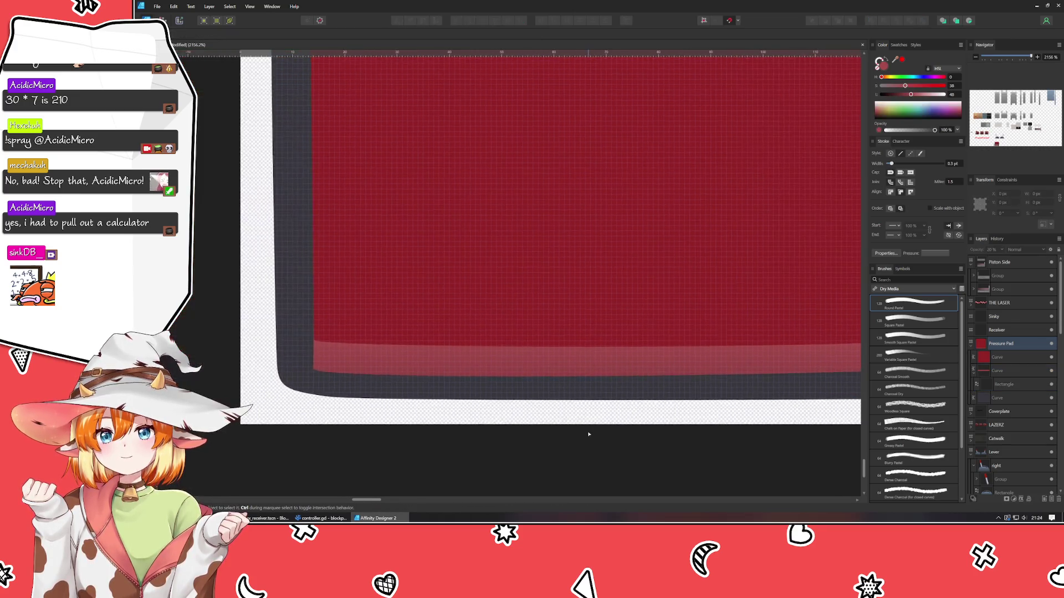
Raise the highlight rectangle's bottom edge to make it 7.7 px tall
left_click(1002, 370)
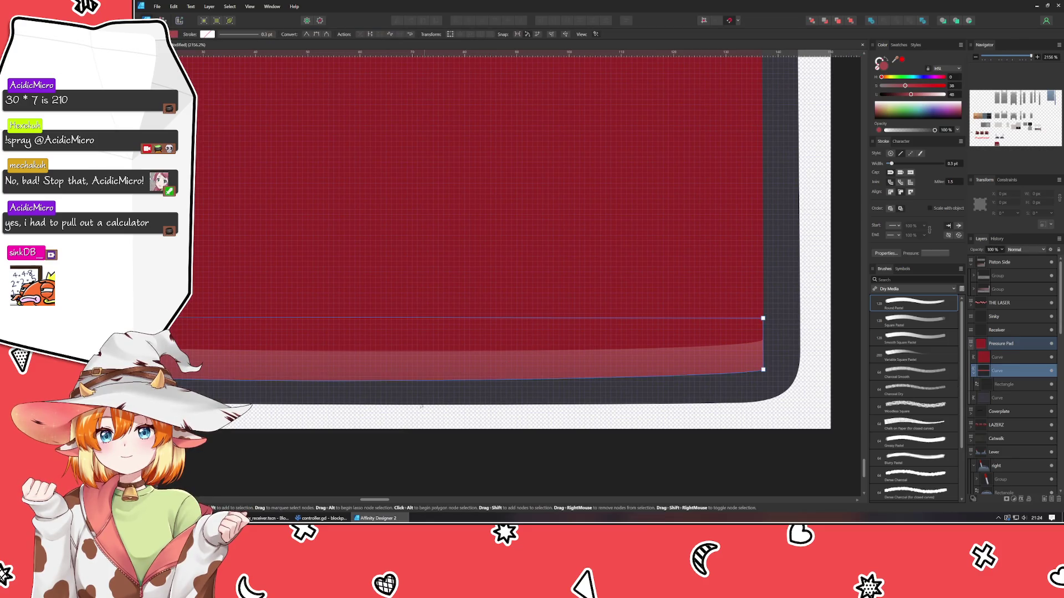
left_click(1004, 384)
left_click_drag(412, 400, 413, 380)
left_click(423, 441)
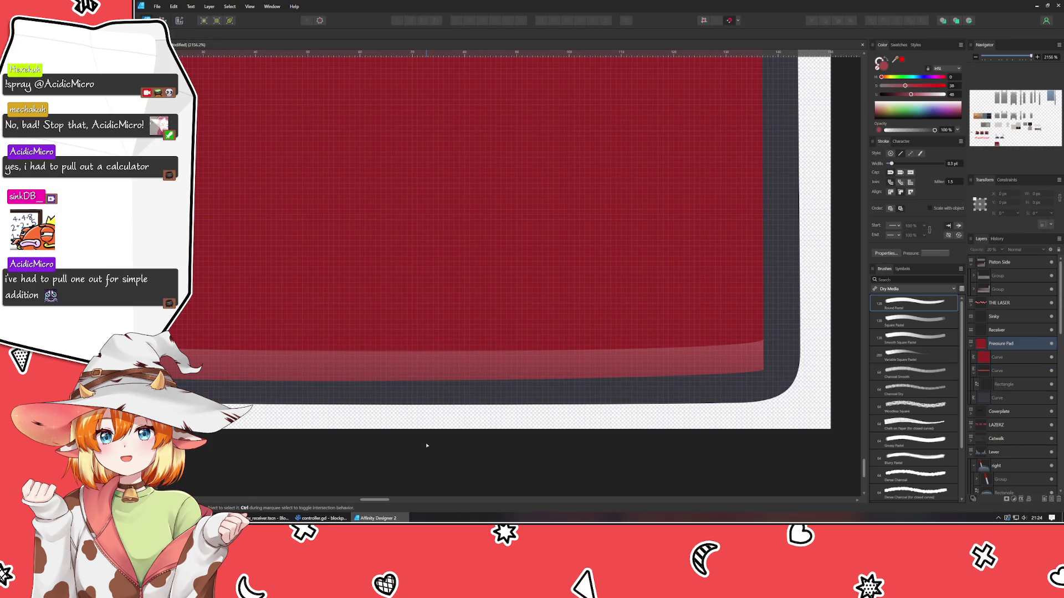
scroll(606, 455, "left", 3)
left_click_drag(606, 454, 424, 468)
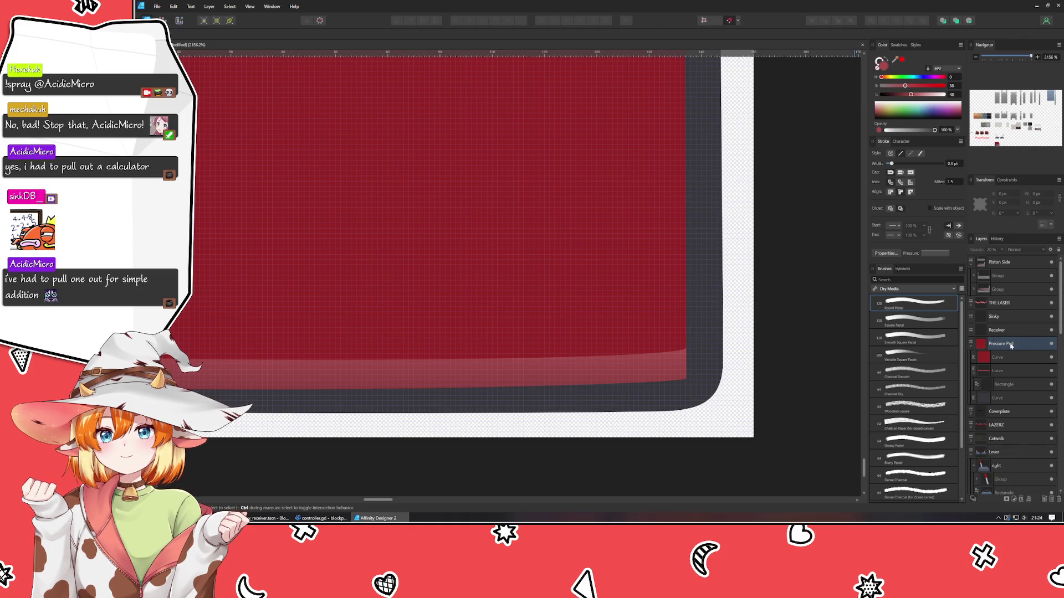
Inspect the Pressure Pad's Curve layers and the curve's bottom-right node
left_click(999, 357)
left_click(1001, 371)
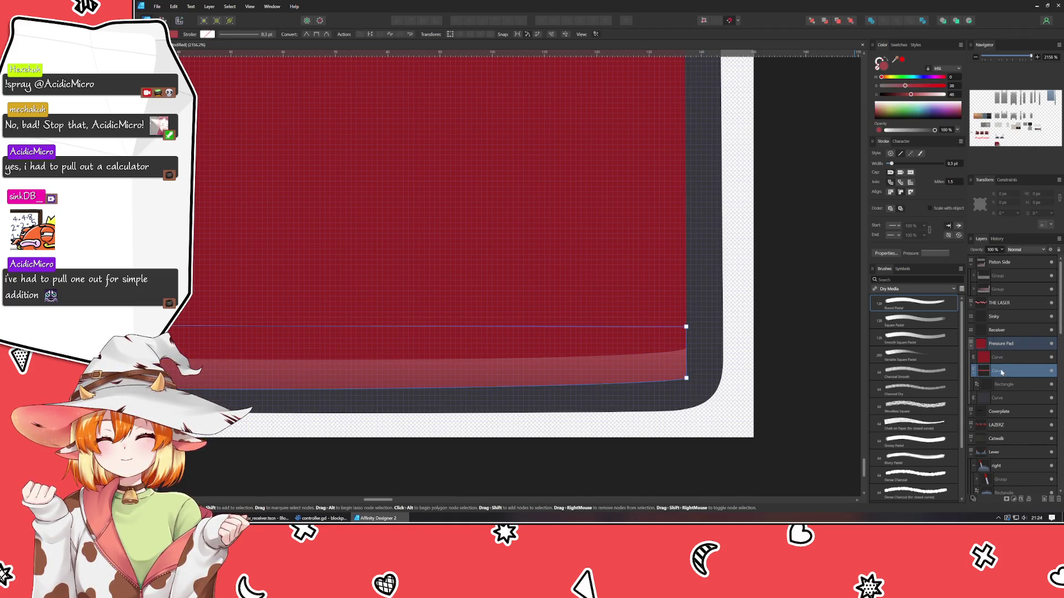
left_click(687, 378)
left_click(604, 449)
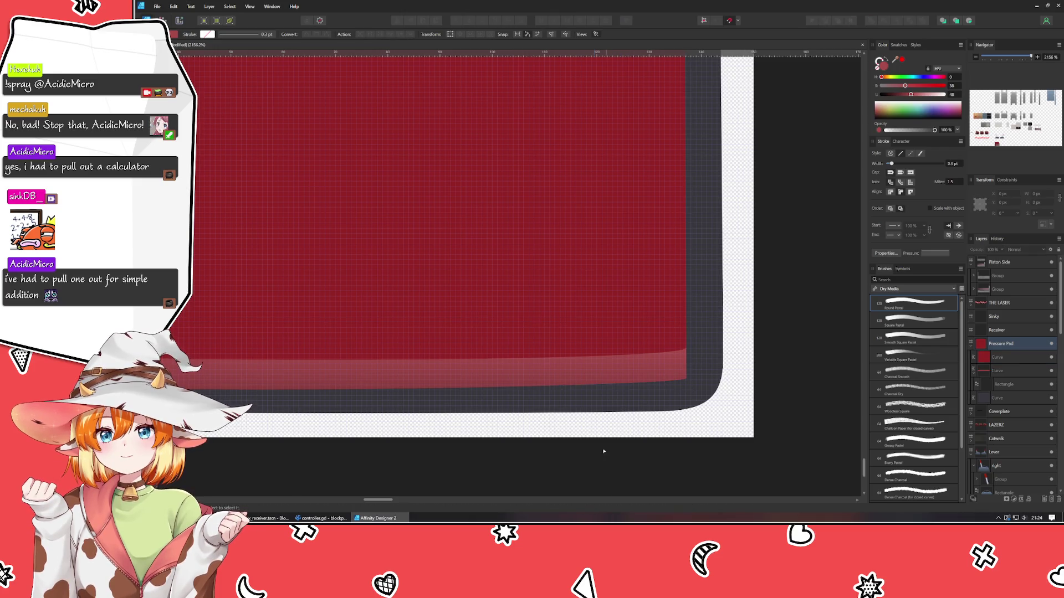
scroll(515, 454, "left", 1)
left_click_drag(515, 454, 626, 453)
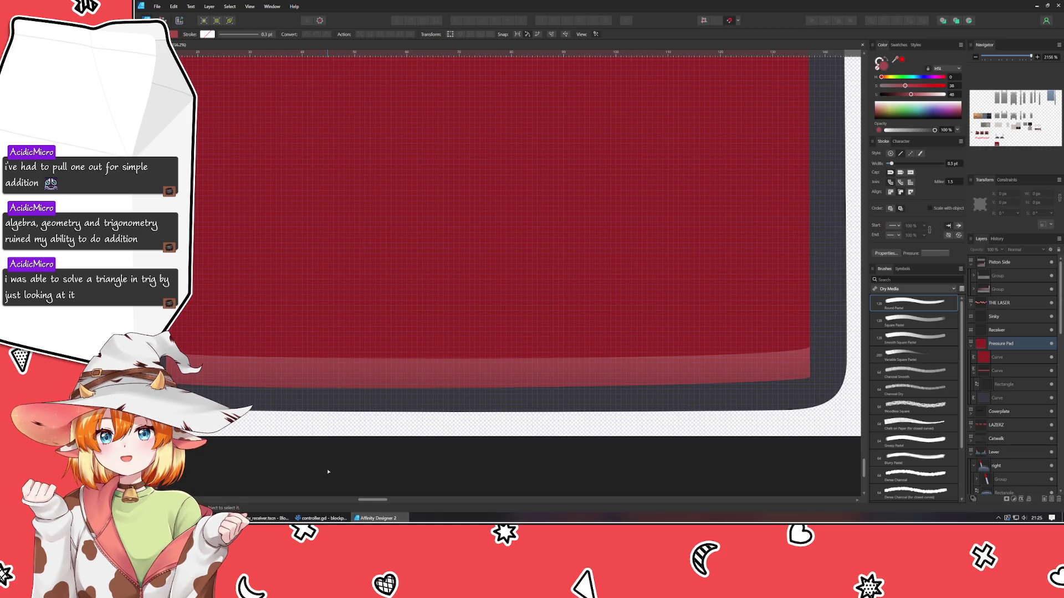
mouse_move(340, 468)
left_mouse_down()
mouse_move(377, 488)
mouse_move(416, 489)
left_mouse_up()
key("alt+Tab")
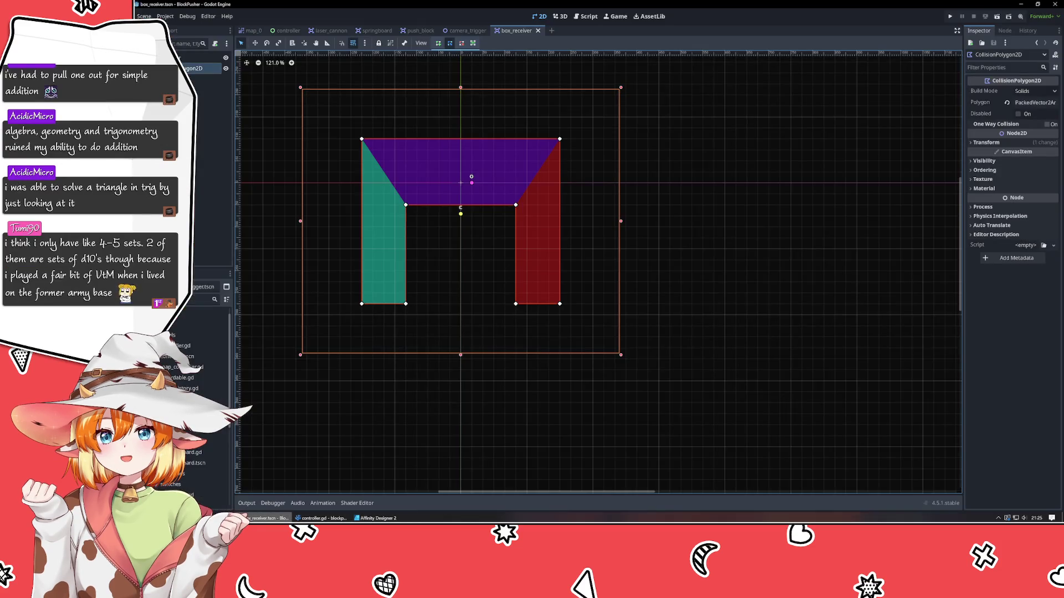
key("alt+Tab")
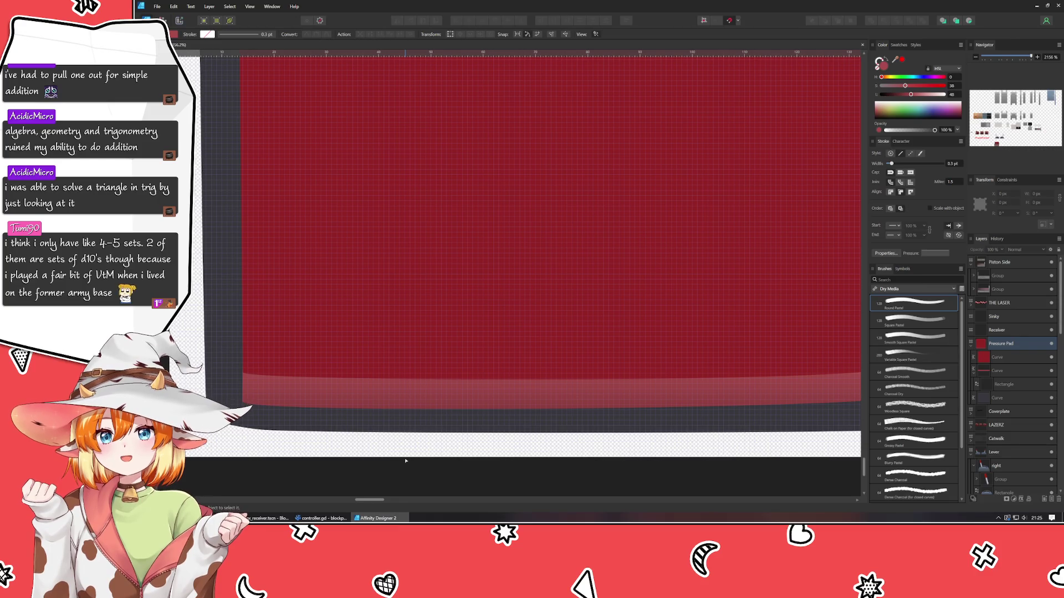
Drag the Receiver artboard beneath Pressure Pad, then select the Pressure Pad artboard
scroll(405, 461, "down", 6)
scroll(400, 464, "up", 2)
scroll(421, 469, "down", 1)
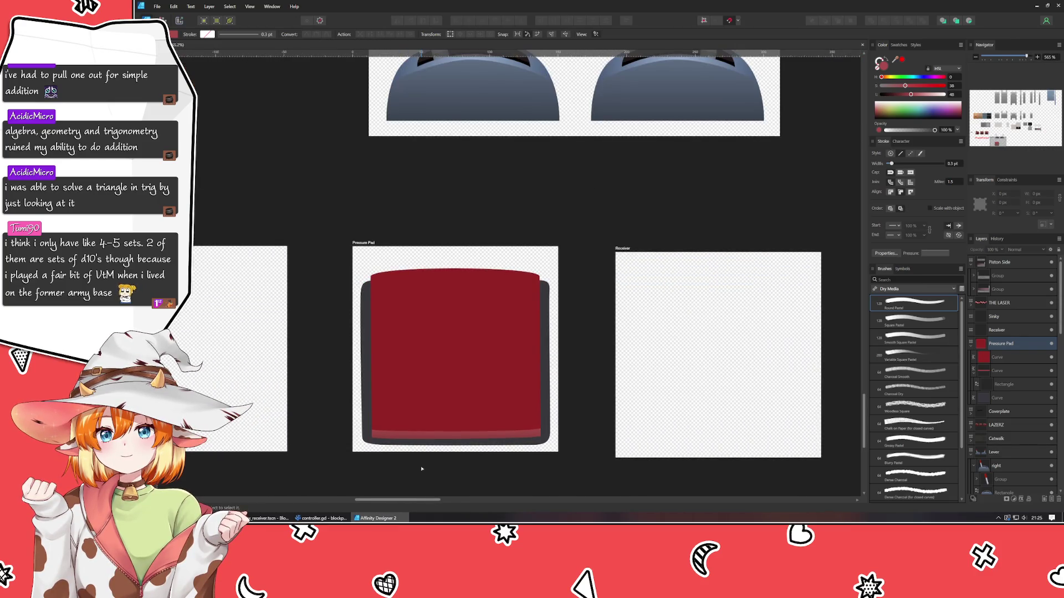
left_click_drag(421, 470, 304, 424)
mouse_move(479, 263)
left_mouse_down()
mouse_move(588, 117)
mouse_move(584, 170)
left_mouse_up()
mouse_move(613, 102)
left_mouse_down()
mouse_move(385, 339)
mouse_move(613, 101)
left_mouse_up()
left_click(613, 101)
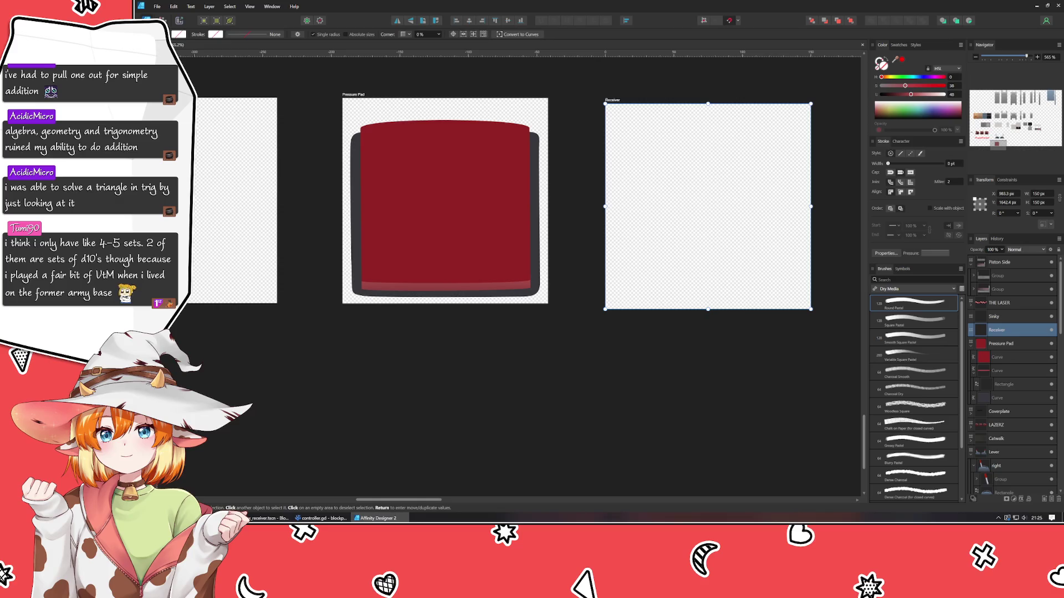
mouse_move(618, 100)
left_mouse_down()
mouse_move(362, 334)
mouse_move(354, 316)
left_mouse_up()
left_click(353, 94)
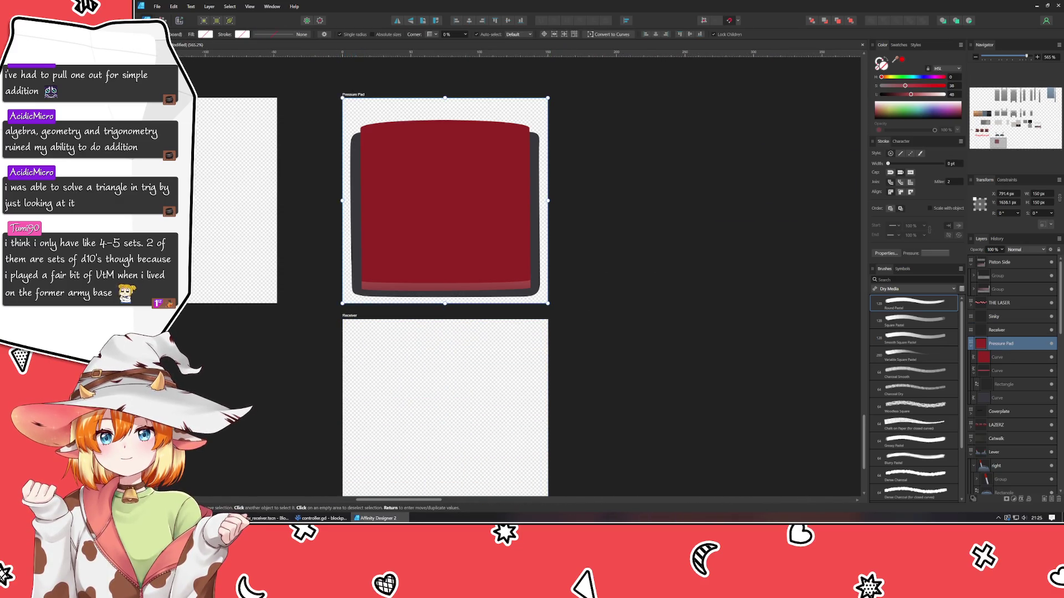
left_click_drag(548, 116, 547, 127)
Set the Pressure Pad artboard's width to 300 px in the Transform panel
left_click(554, 188)
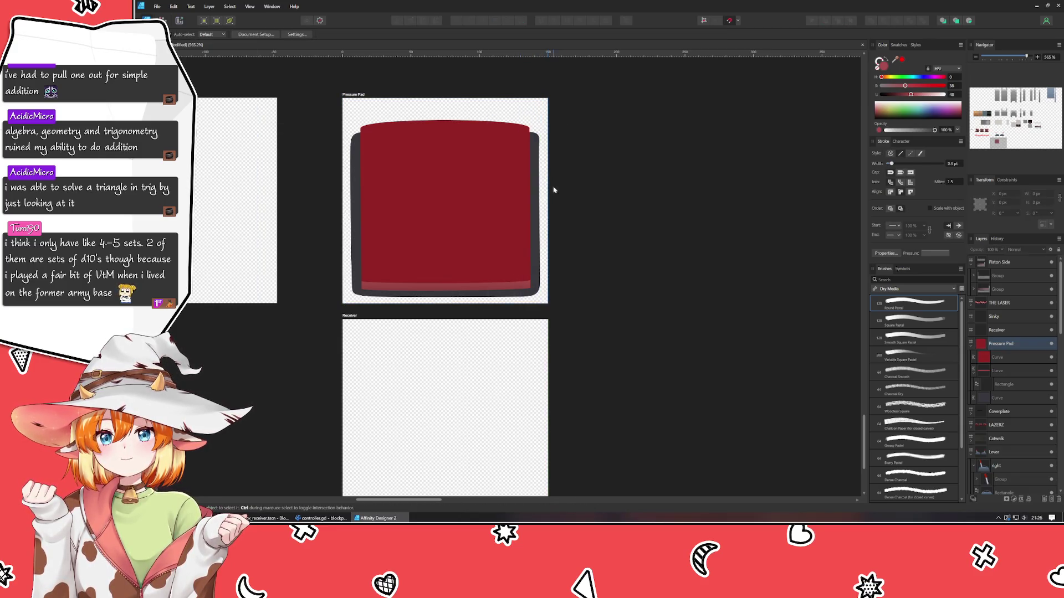
left_click(543, 204)
left_click_drag(548, 201, 710, 191)
left_click(1043, 195)
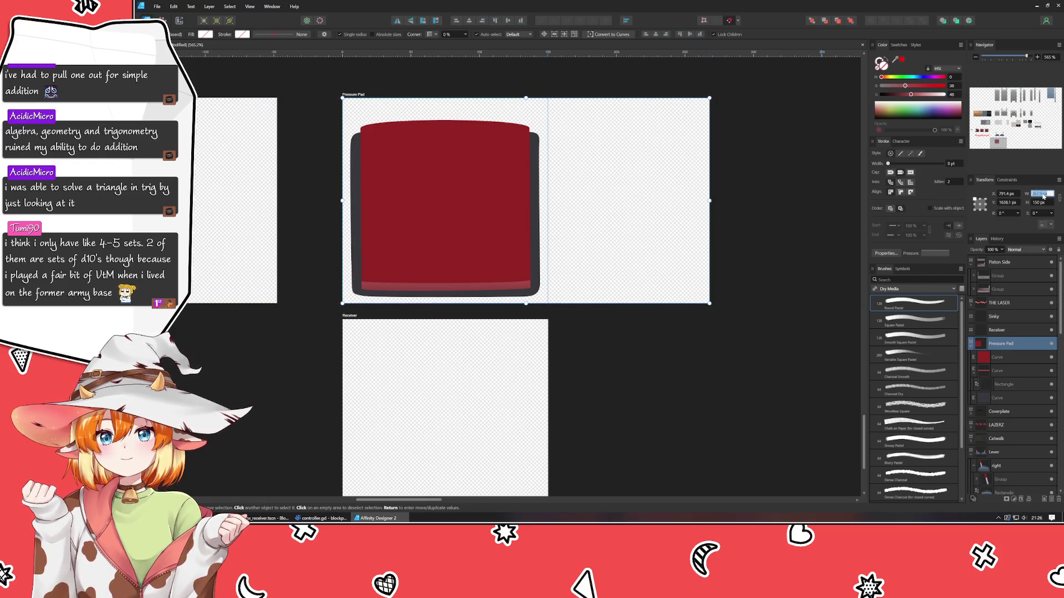
type("300")
key("Return")
left_click(728, 405)
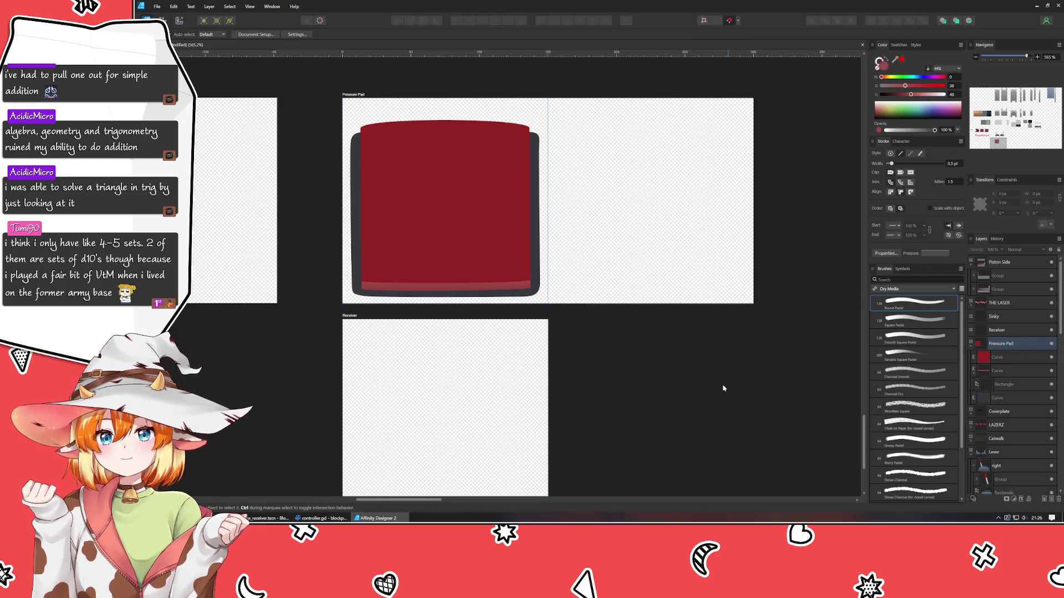
left_click(390, 208)
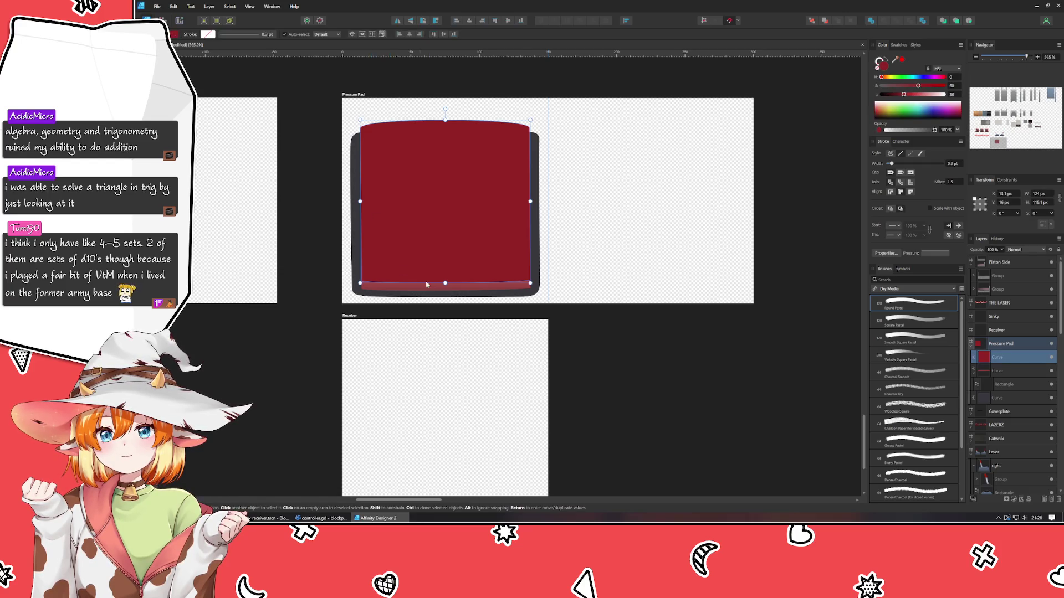
left_click(632, 396)
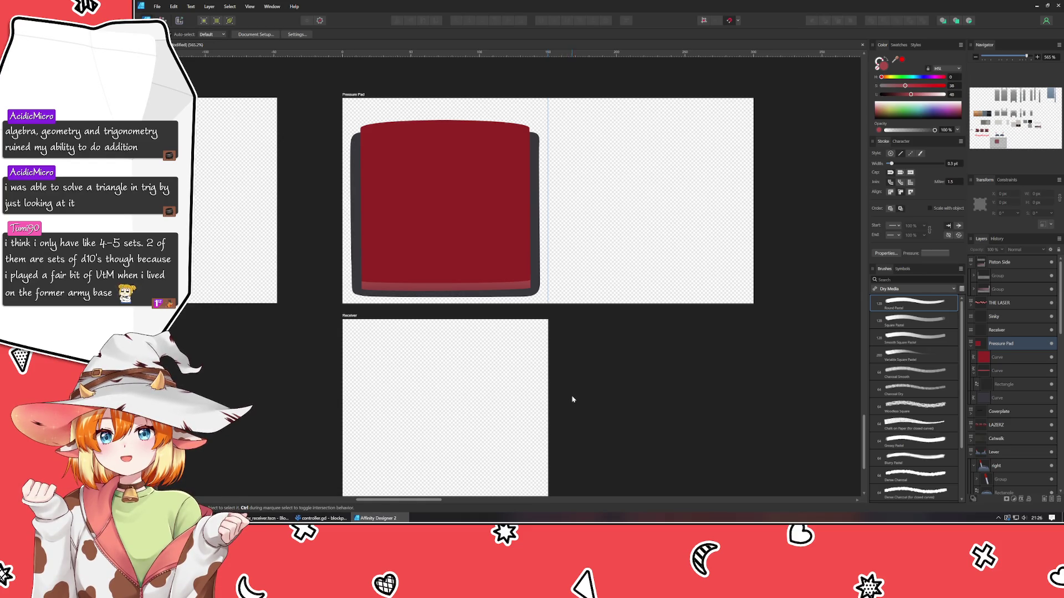
scroll(572, 399, "up", 2)
scroll(573, 399, "right", 1)
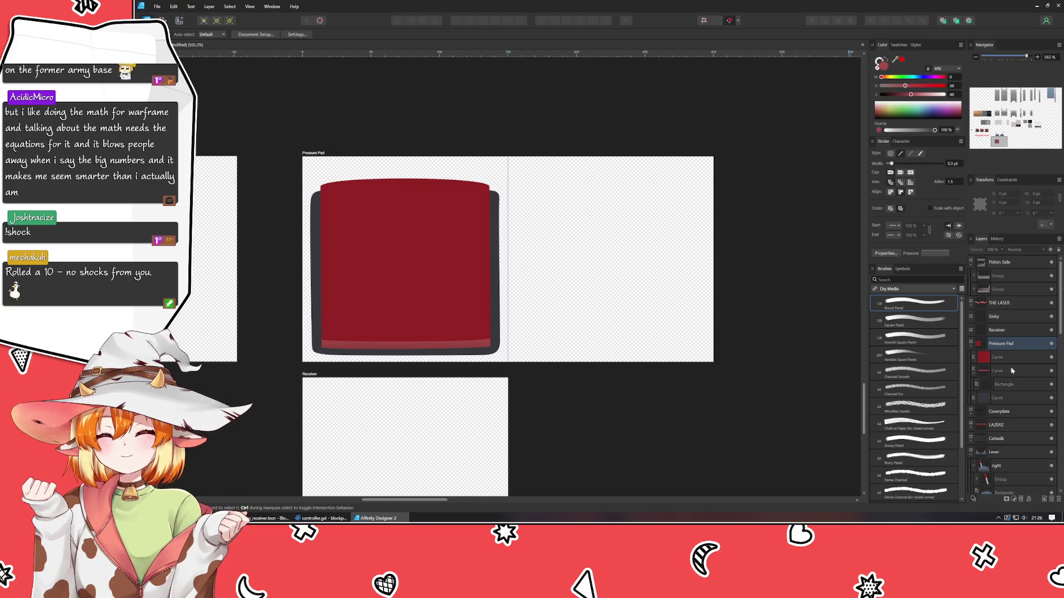
Group the red pad's three Curve layers with Ctrl+G
left_click(998, 358)
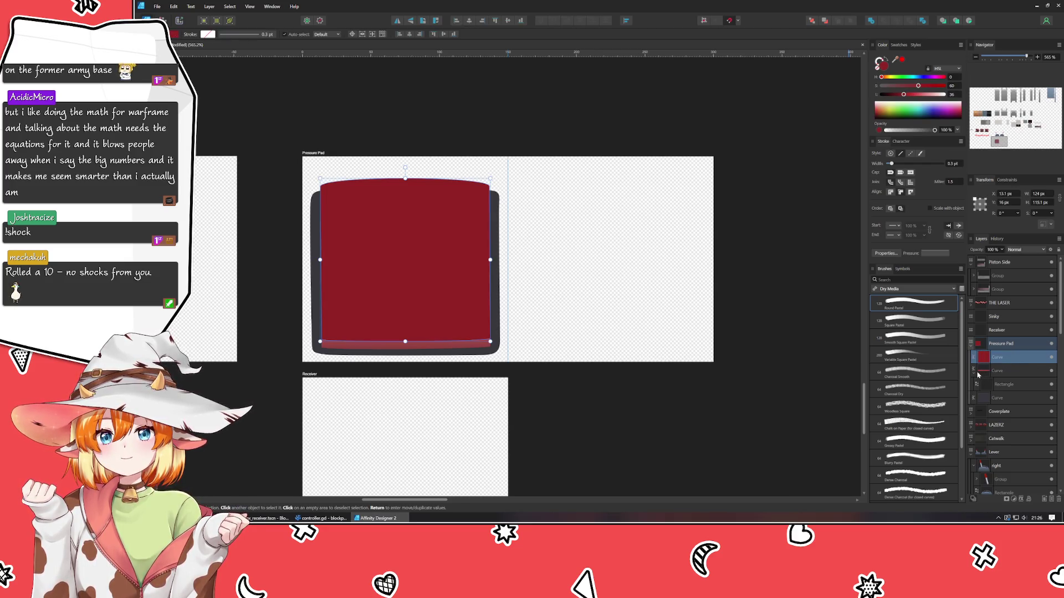
left_click(975, 375)
left_click(1010, 389, "shift")
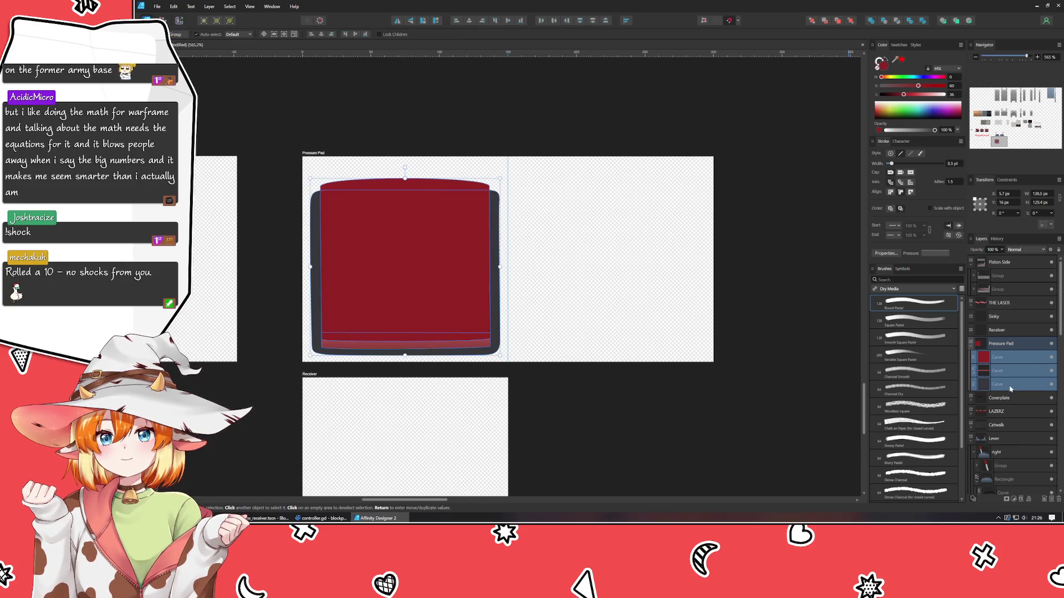
key("ctrl+g")
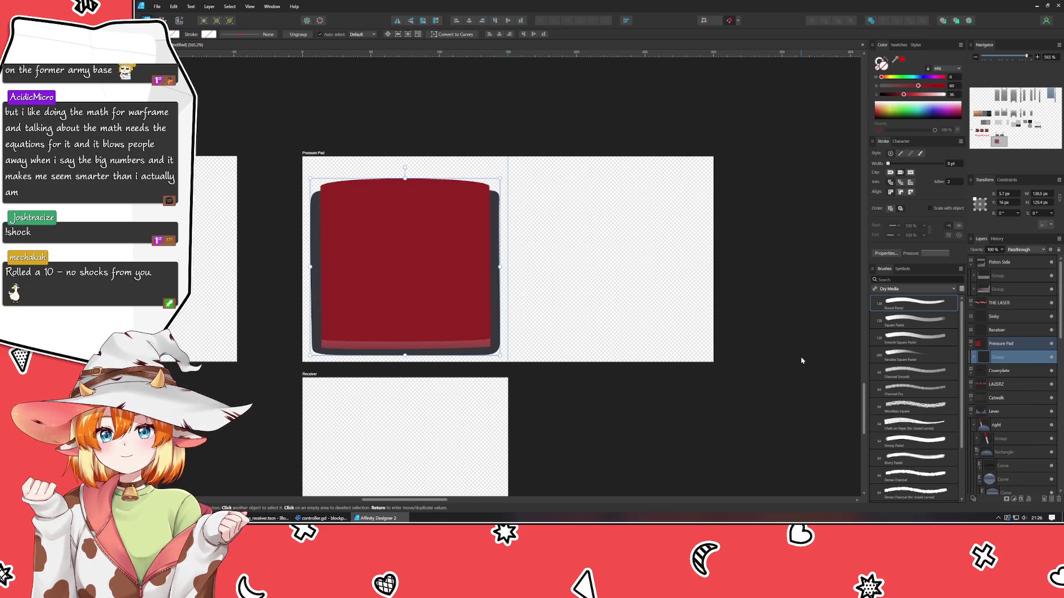
Place a copy of the pad group in the artboard's right half and check spacing
mouse_move(468, 280)
left_mouse_down()
mouse_move(658, 274)
mouse_move(645, 273)
left_mouse_up()
left_click_drag(541, 284, 541, 283)
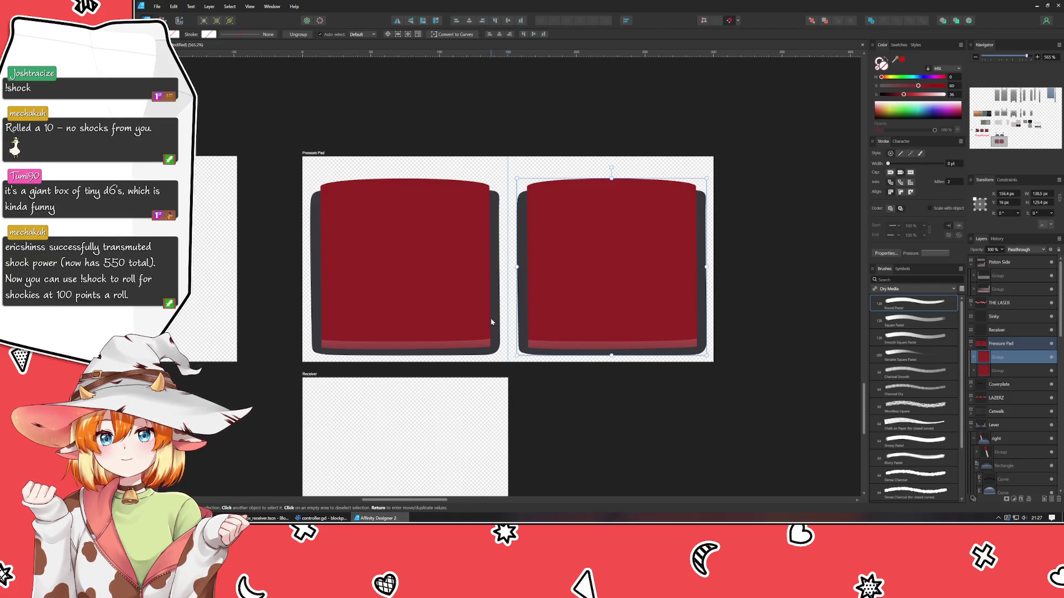
key("Escape")
left_click(459, 306)
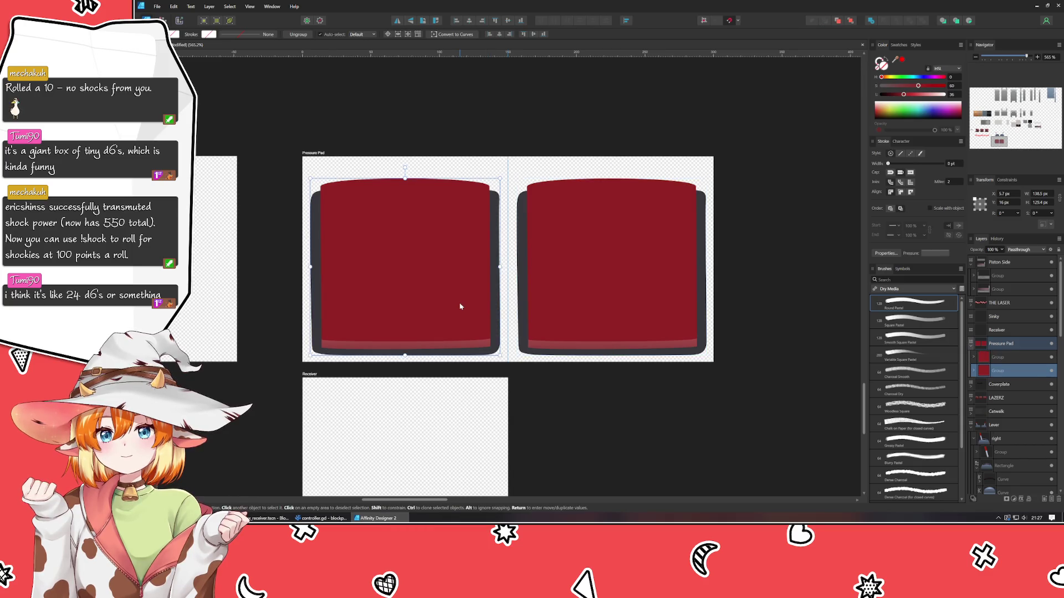
key("alt")
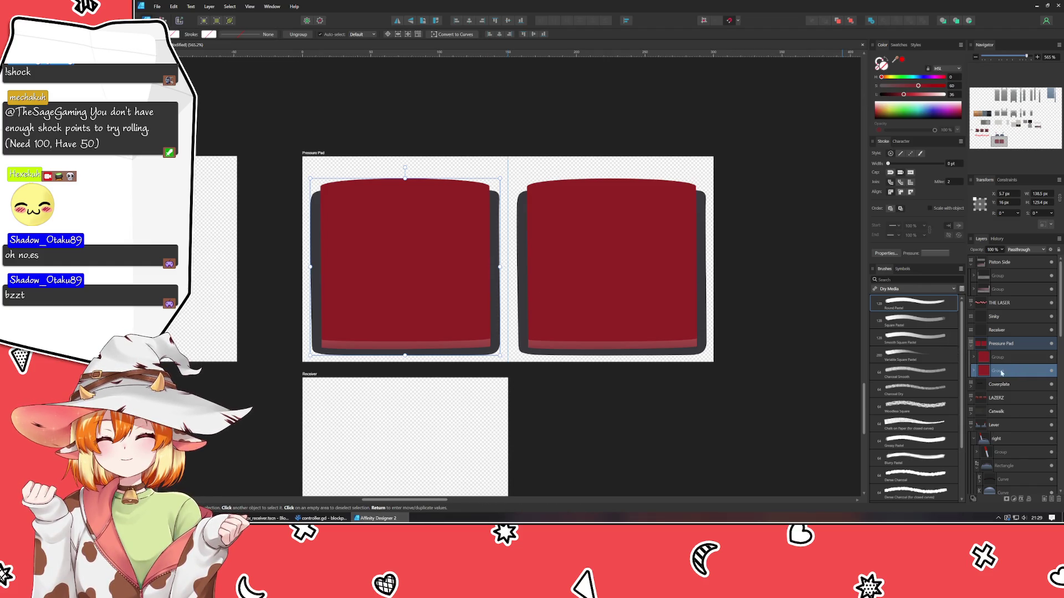
left_click(579, 316)
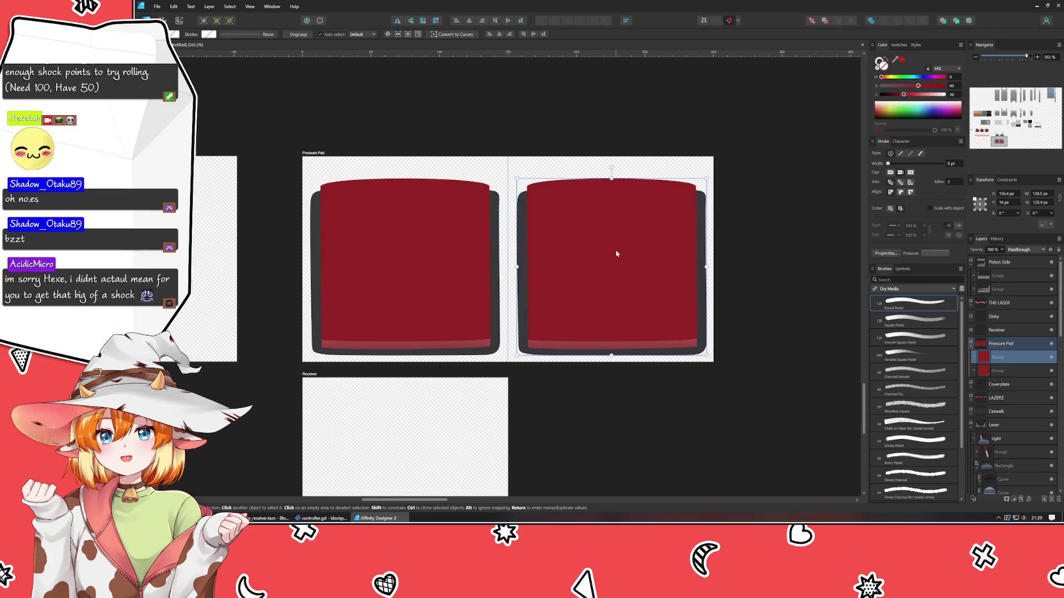
Compare the two pads, then nudge the right pad's top curves down and back up
scroll(616, 254, "up", 2)
scroll(616, 254, "down", 1)
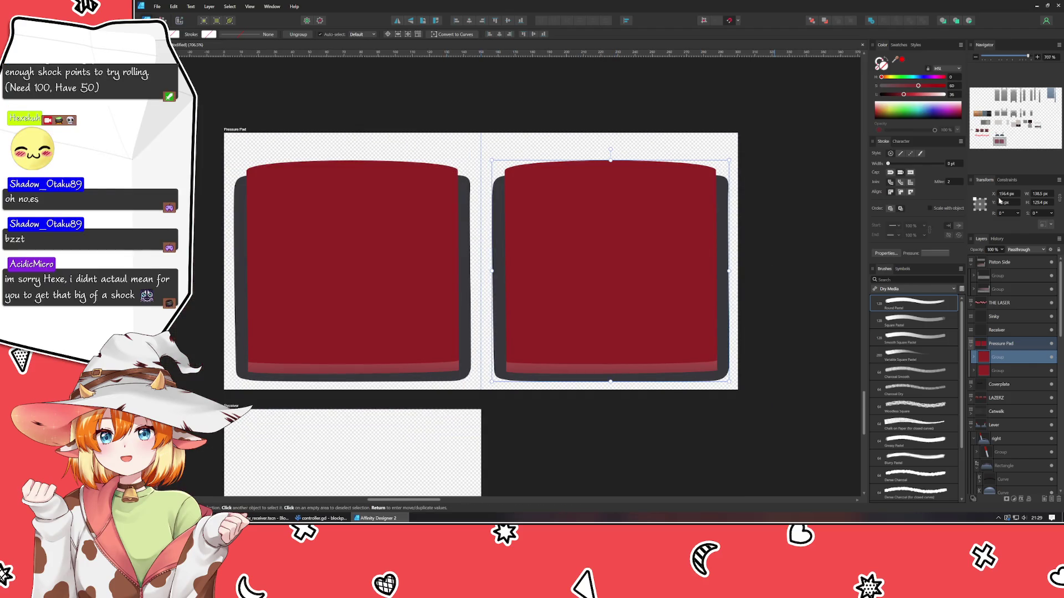
left_click(392, 261)
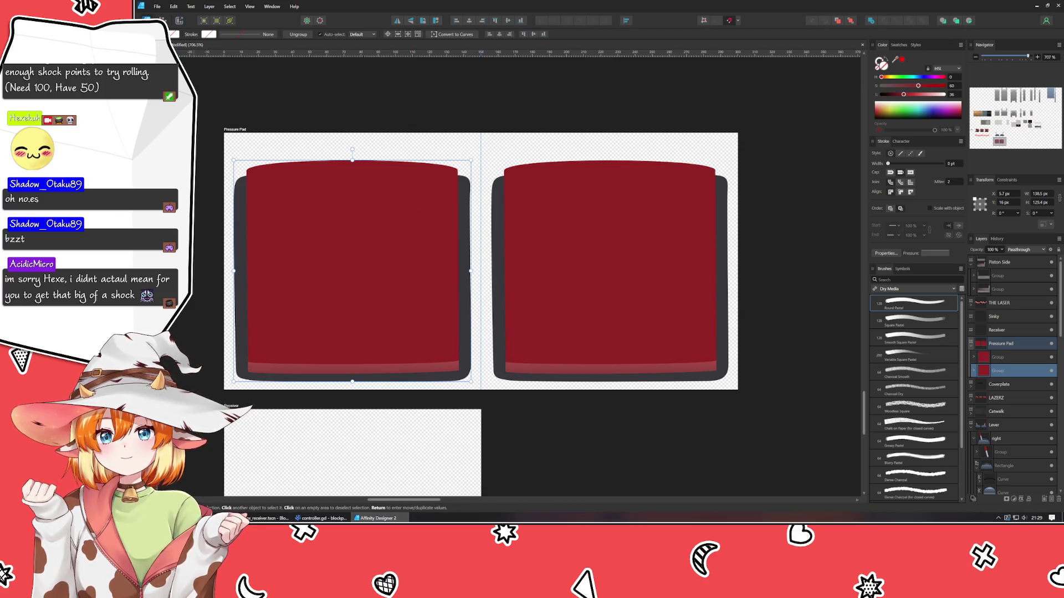
left_click(600, 256)
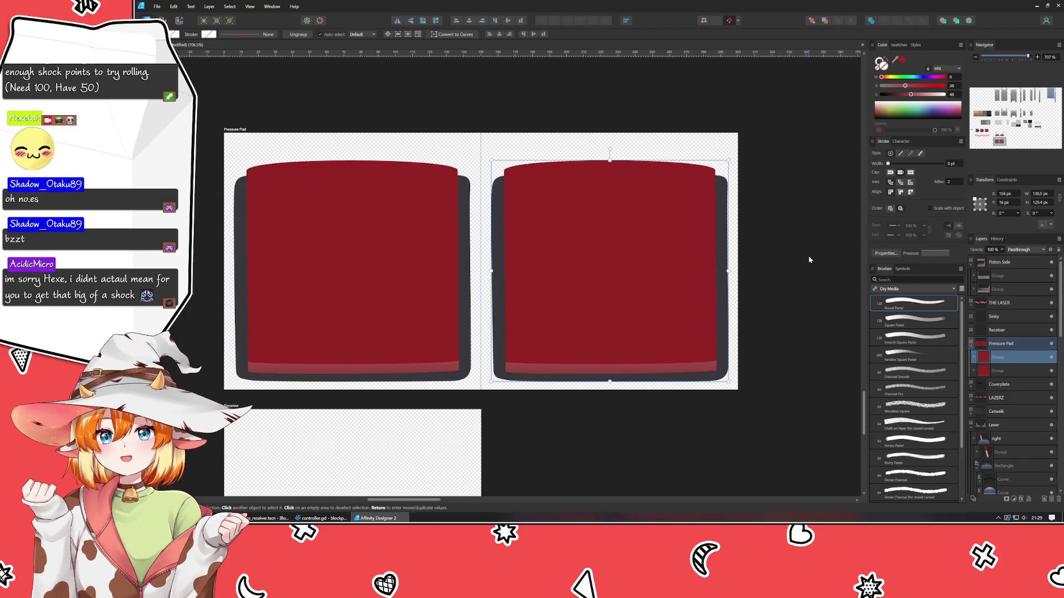
double_click(642, 323)
left_click(564, 373, "shift")
key("Down")
key("Down")
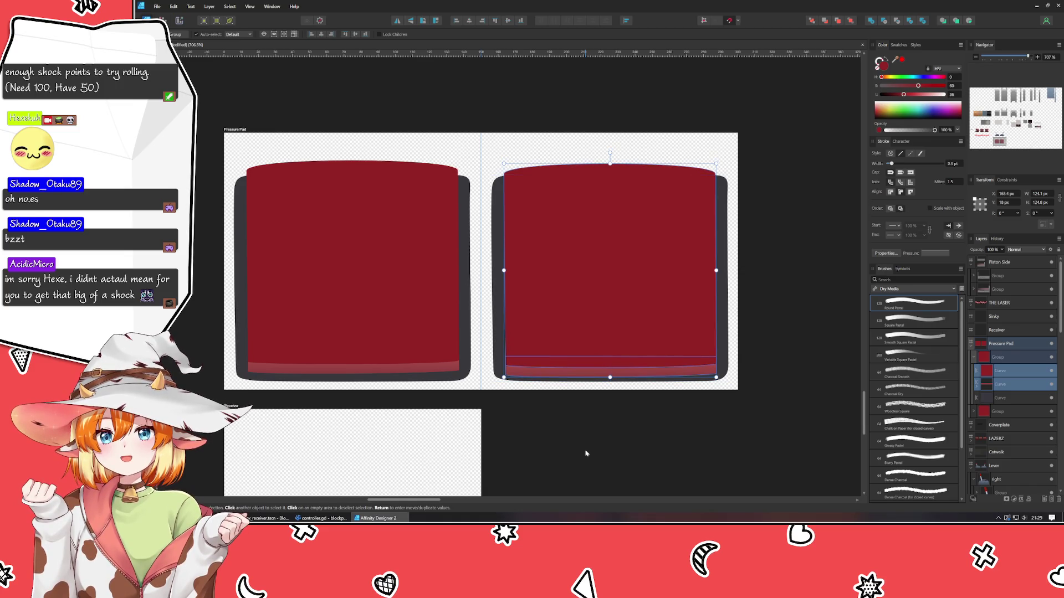
key("Down")
key("Down")
key("Up")
key("Up")
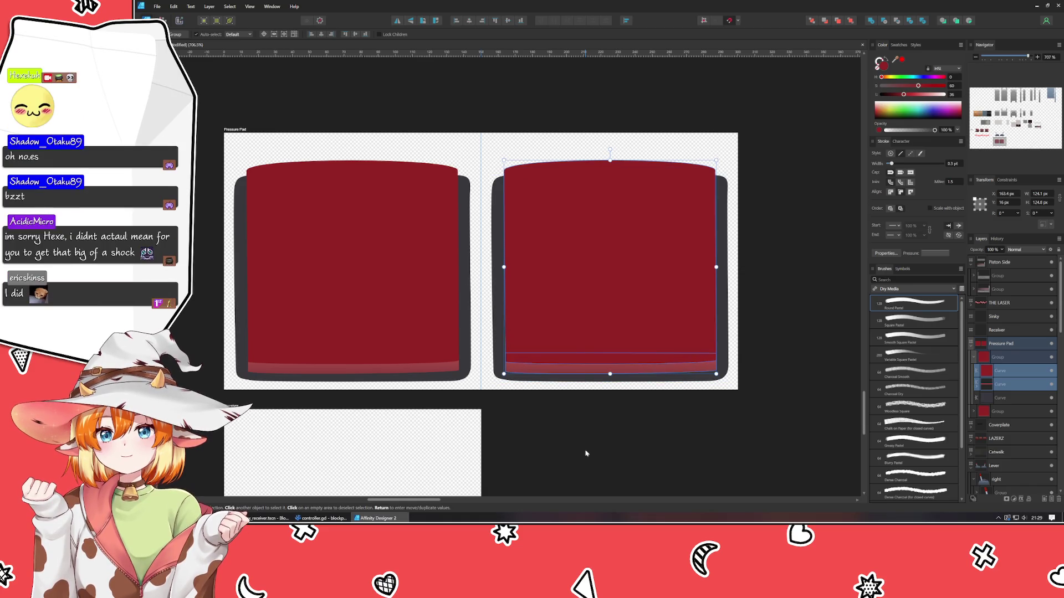
left_click(586, 453)
Select the right pad's two face curves in Layers and change their fill to green
left_click(585, 271)
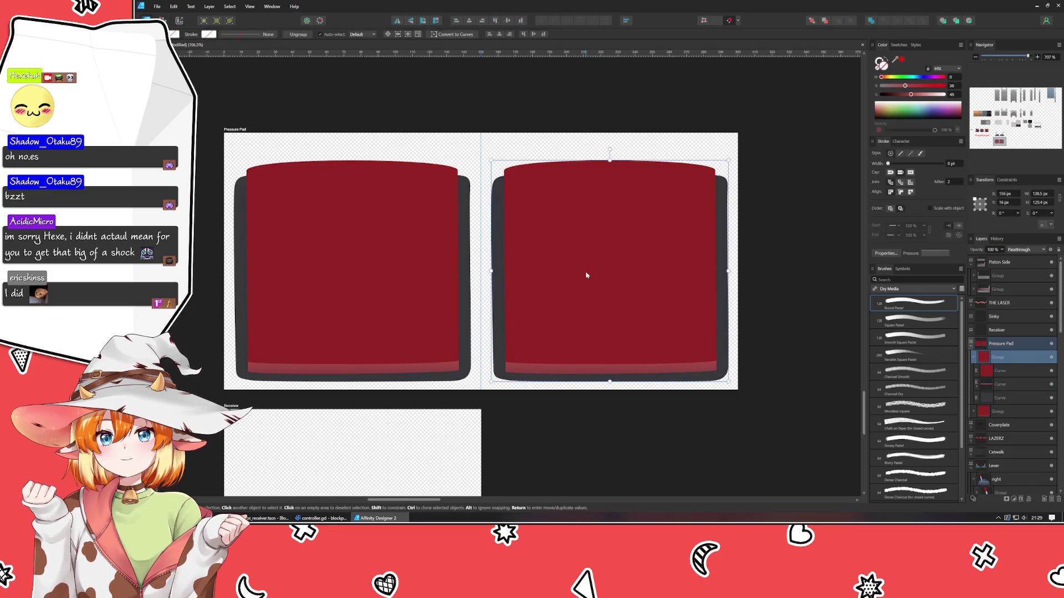
double_click(585, 271)
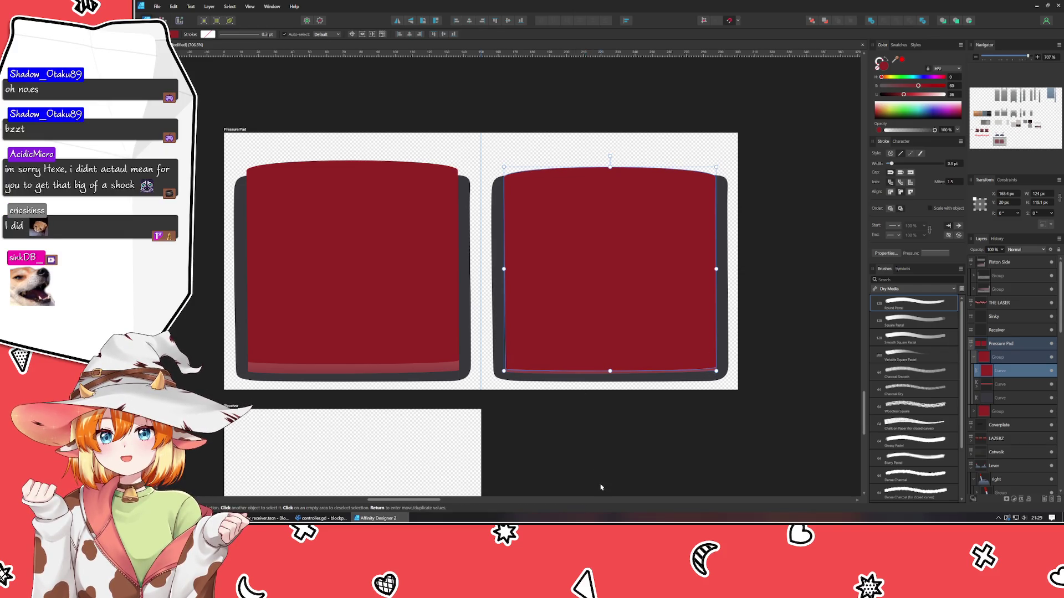
left_click(597, 448)
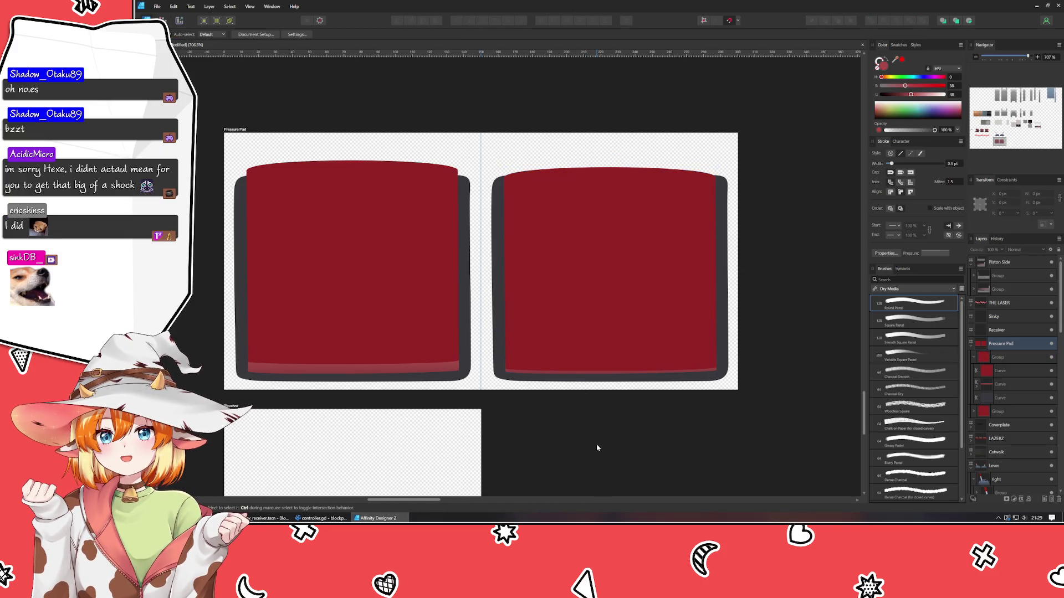
left_click(1006, 373)
left_click(1006, 384, "shift")
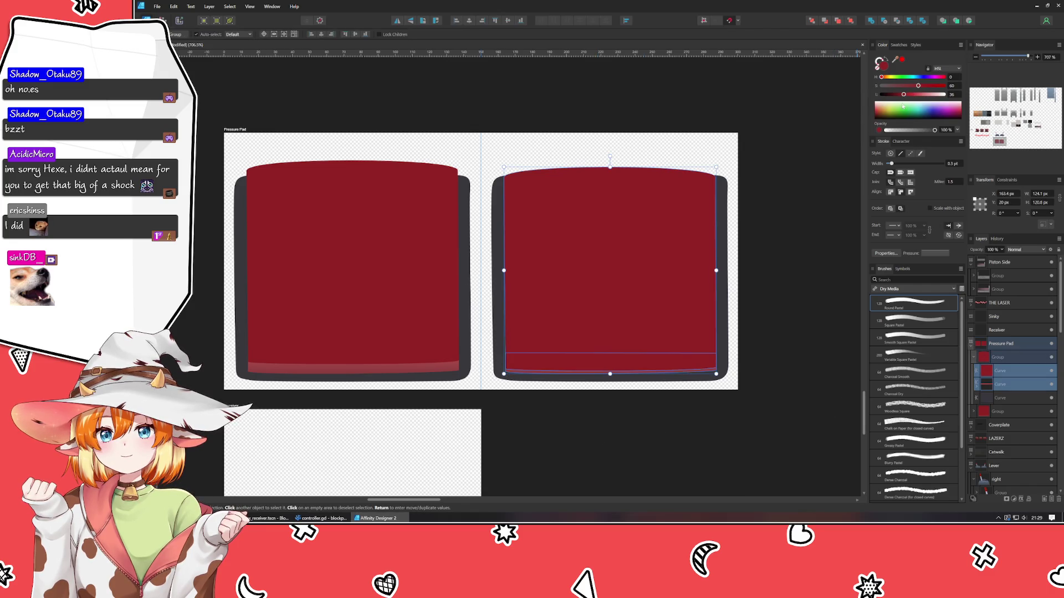
left_click(901, 77)
mouse_move(901, 78)
left_mouse_down()
mouse_move(912, 78)
mouse_move(899, 81)
left_mouse_up()
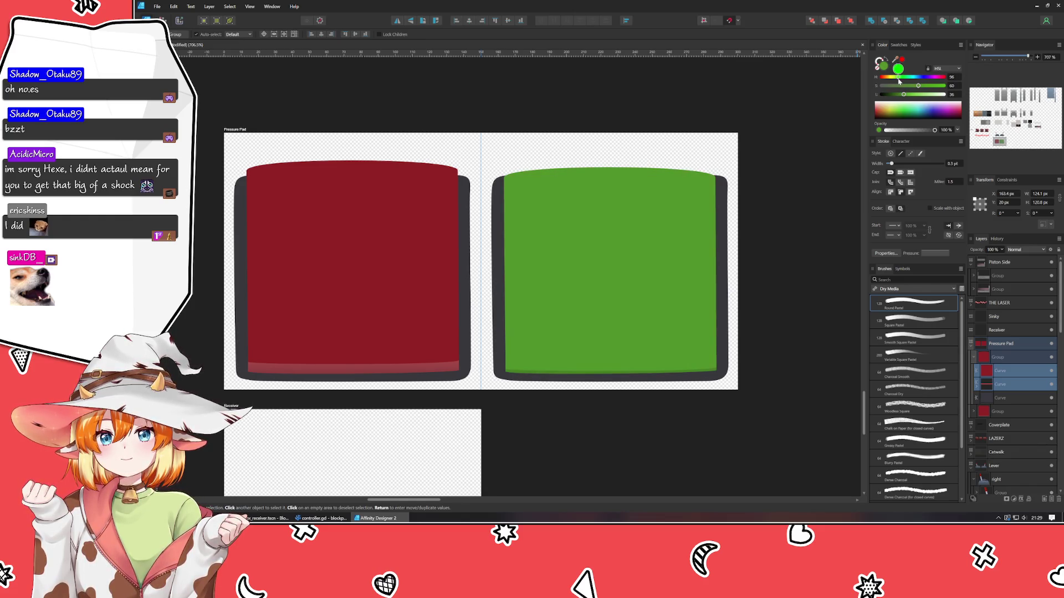
left_click(782, 253)
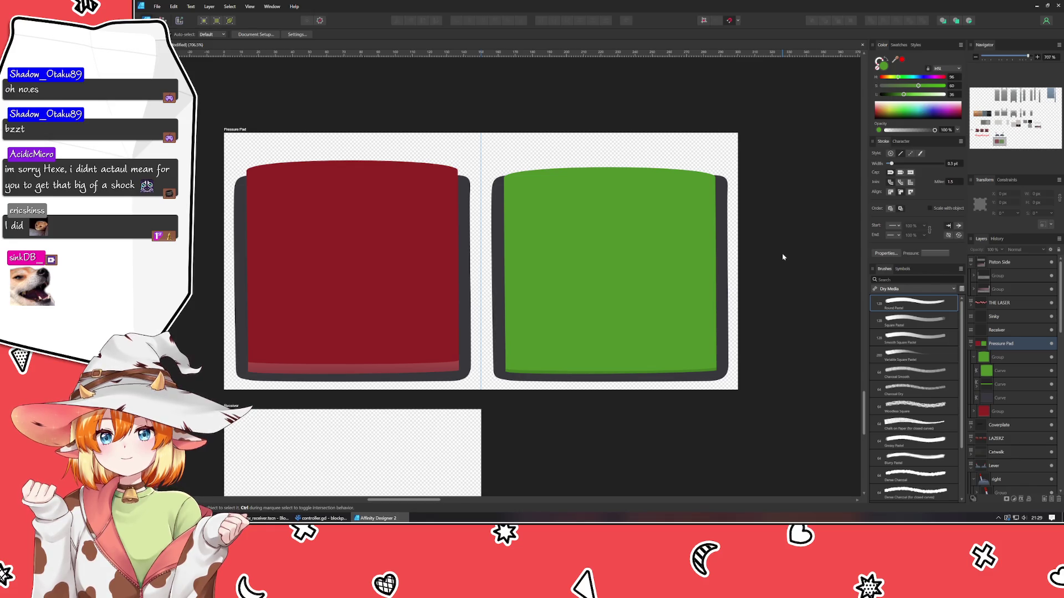
Give the green pad's lower Curve saturation 35 and lightness about 53
left_click(1003, 385)
left_click(903, 86)
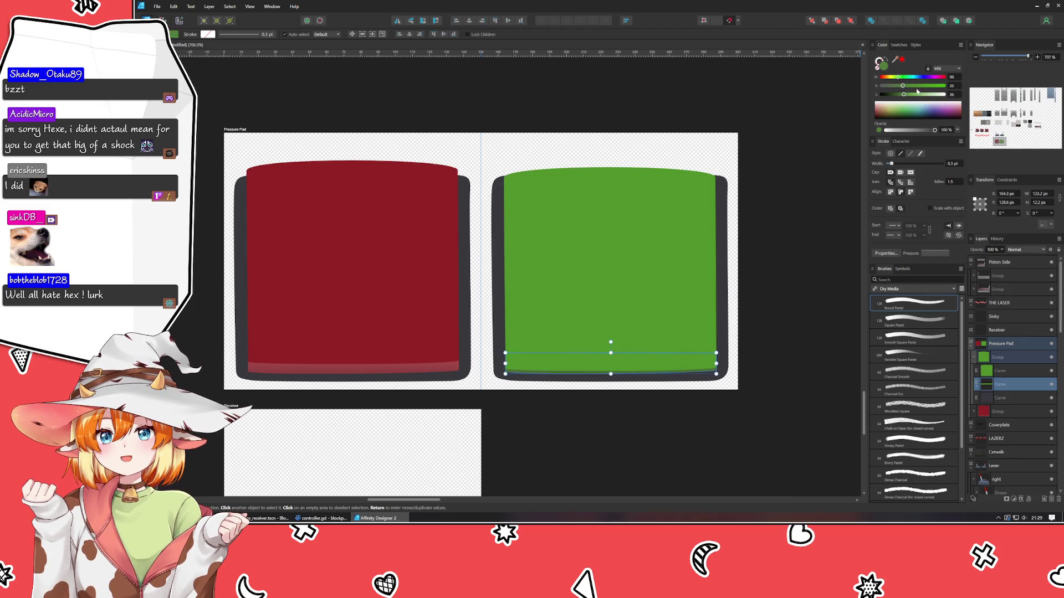
left_click(915, 95)
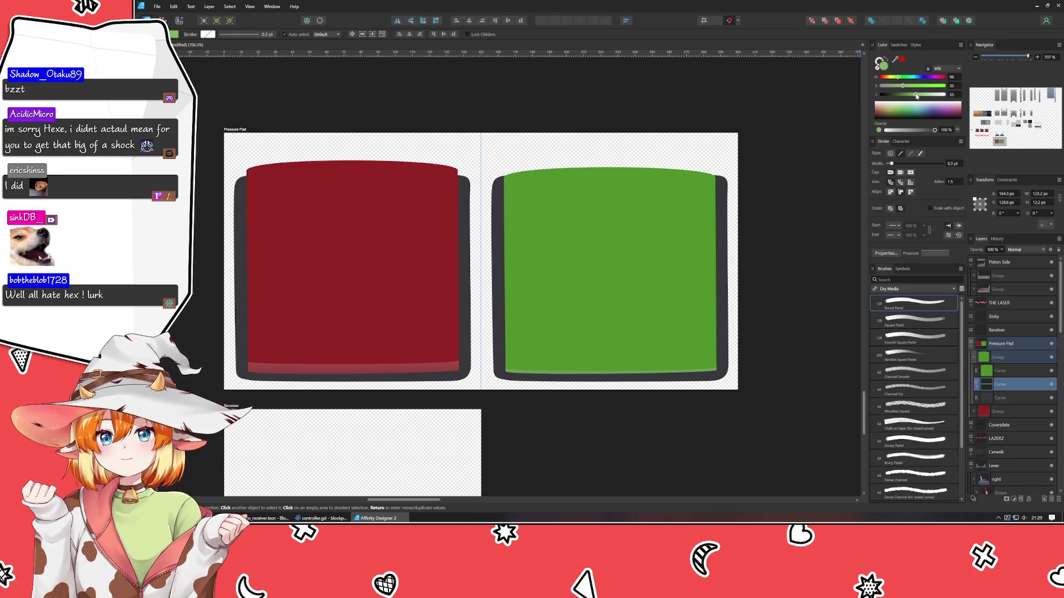
left_click_drag(916, 95, 914, 95)
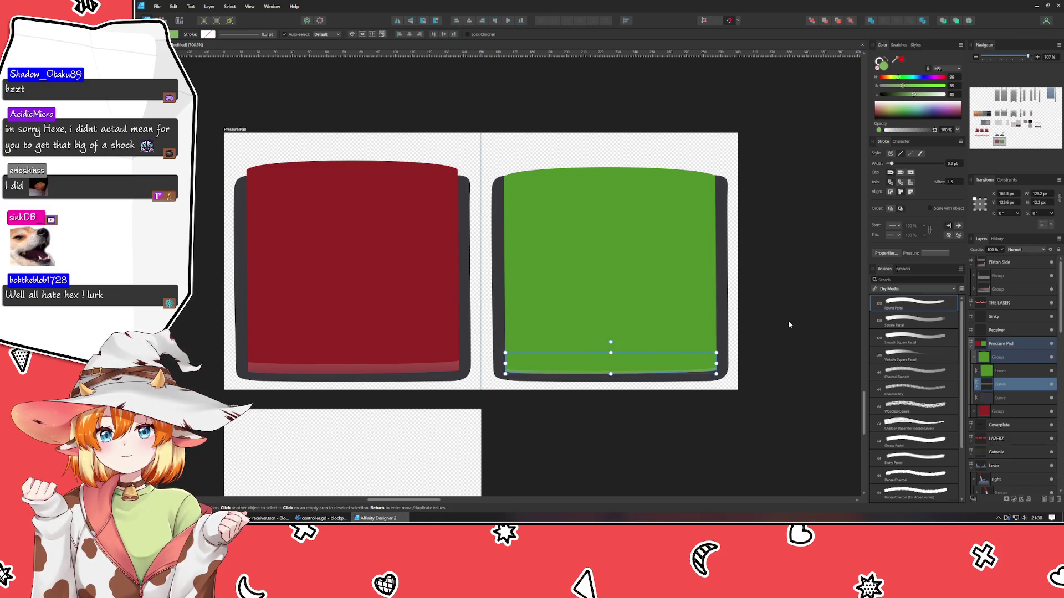
left_click(551, 441)
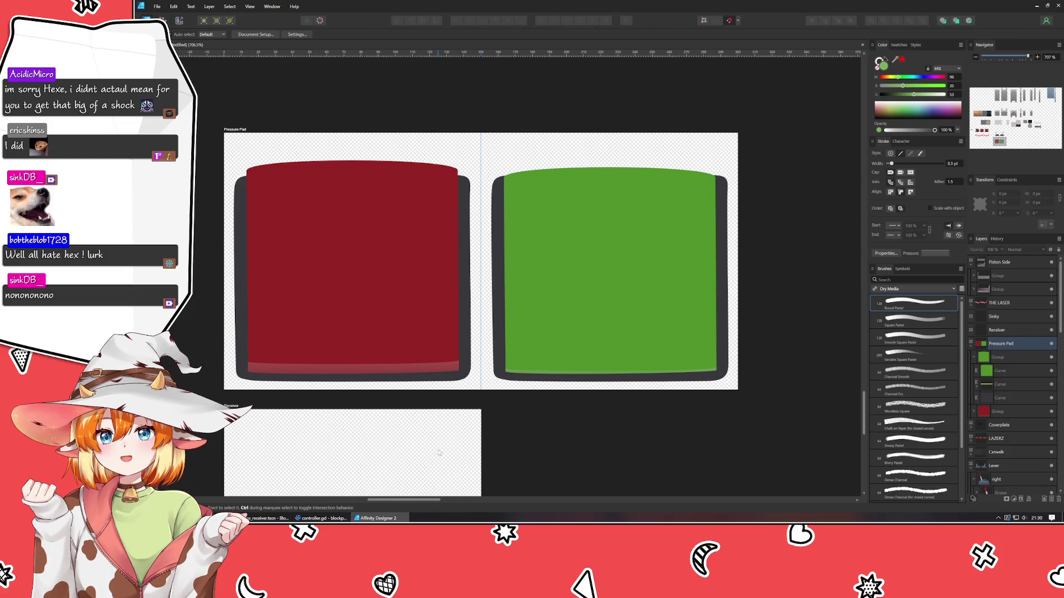
left_click(439, 453)
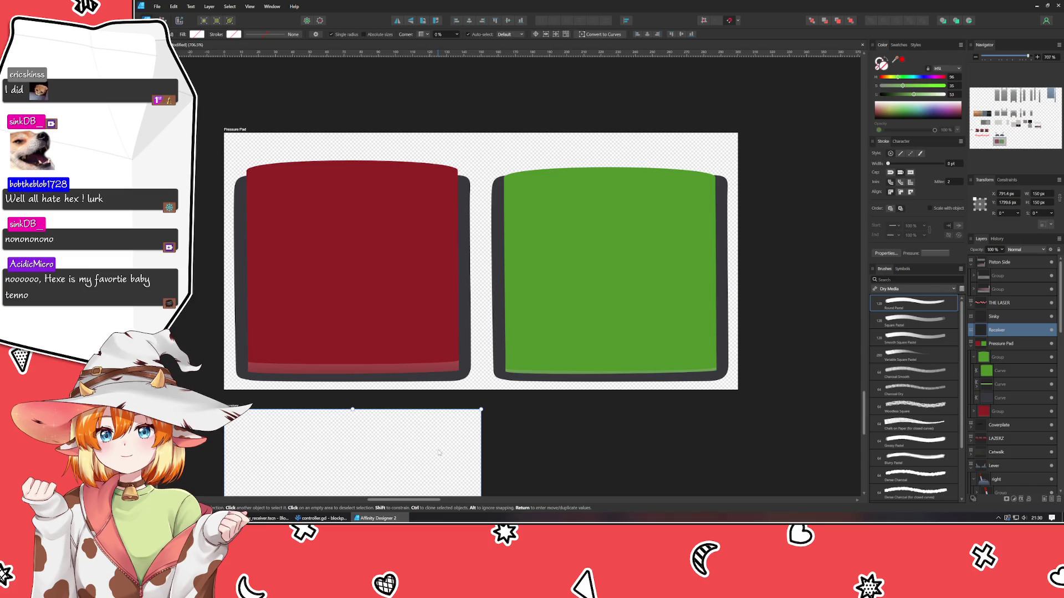
left_click(620, 439)
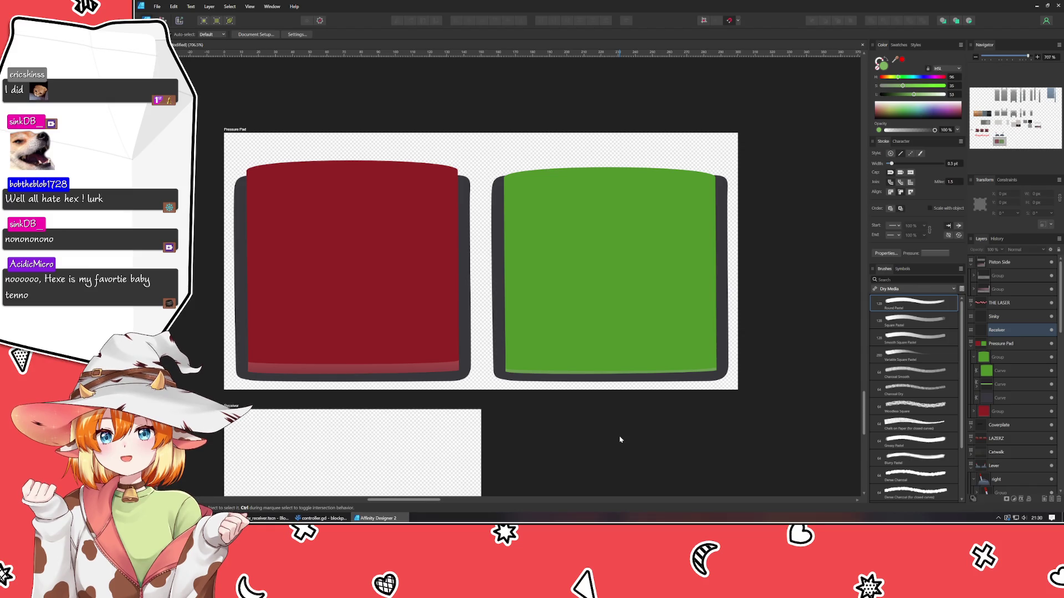
left_click(611, 265)
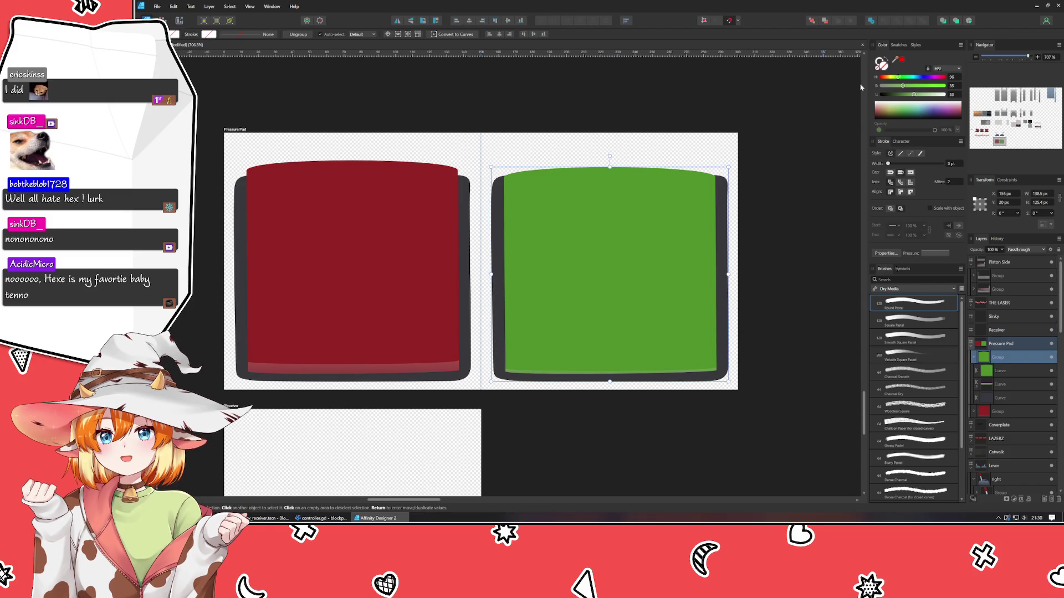
left_click(903, 88)
mouse_move(903, 87)
left_mouse_down()
mouse_move(886, 87)
mouse_move(900, 86)
left_mouse_up()
left_click(1008, 376)
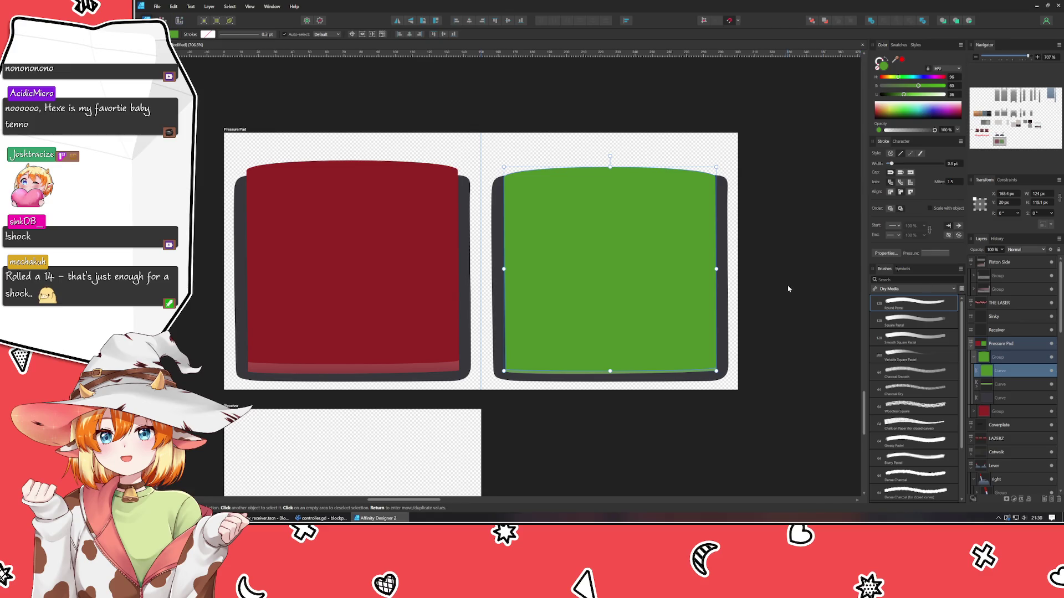
left_click_drag(904, 94, 905, 96)
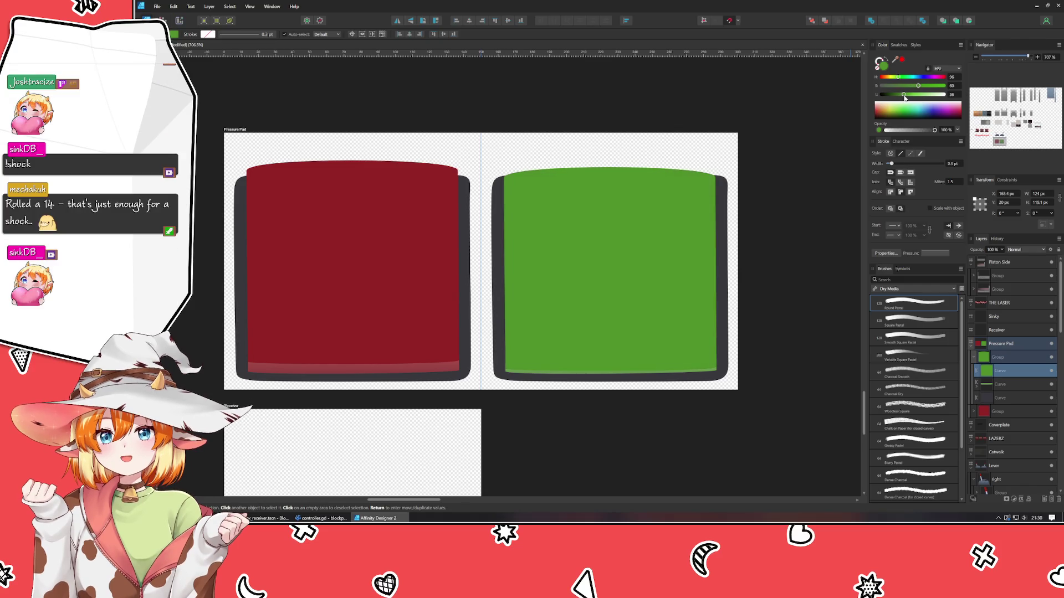
left_click(811, 222)
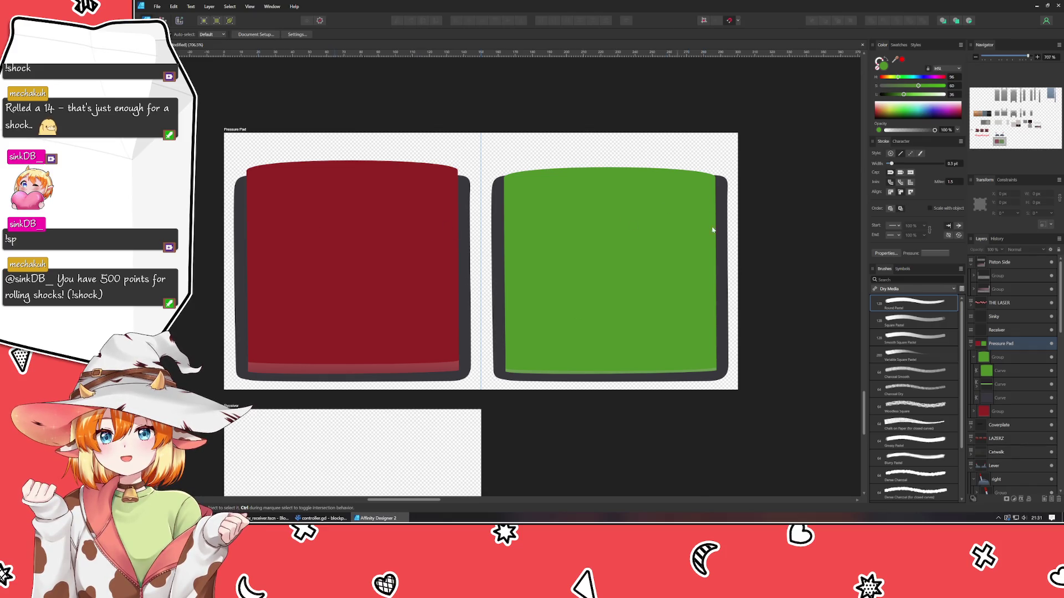
left_click(622, 217)
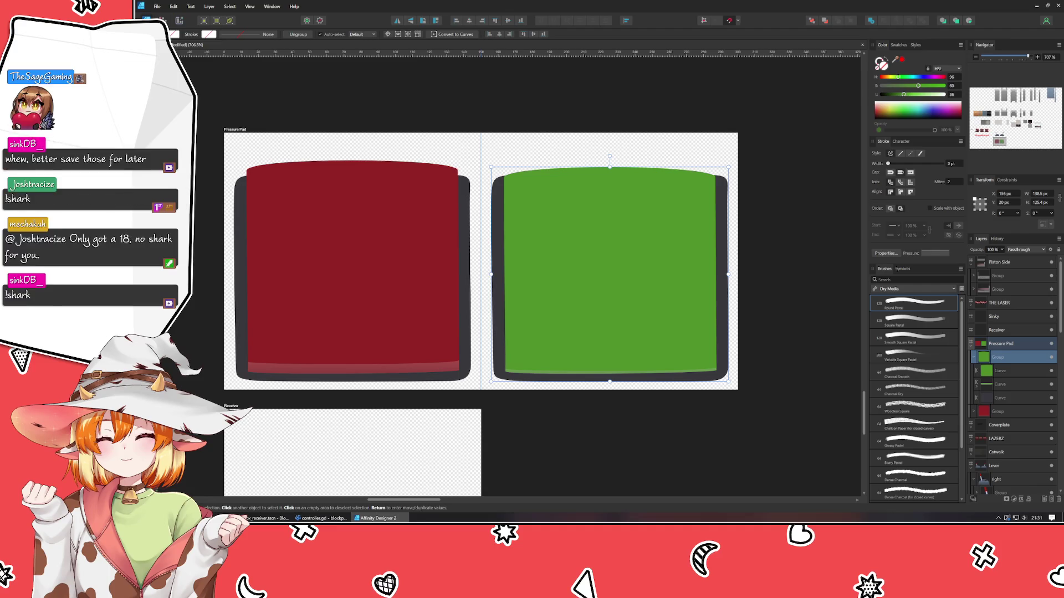
left_click(526, 445)
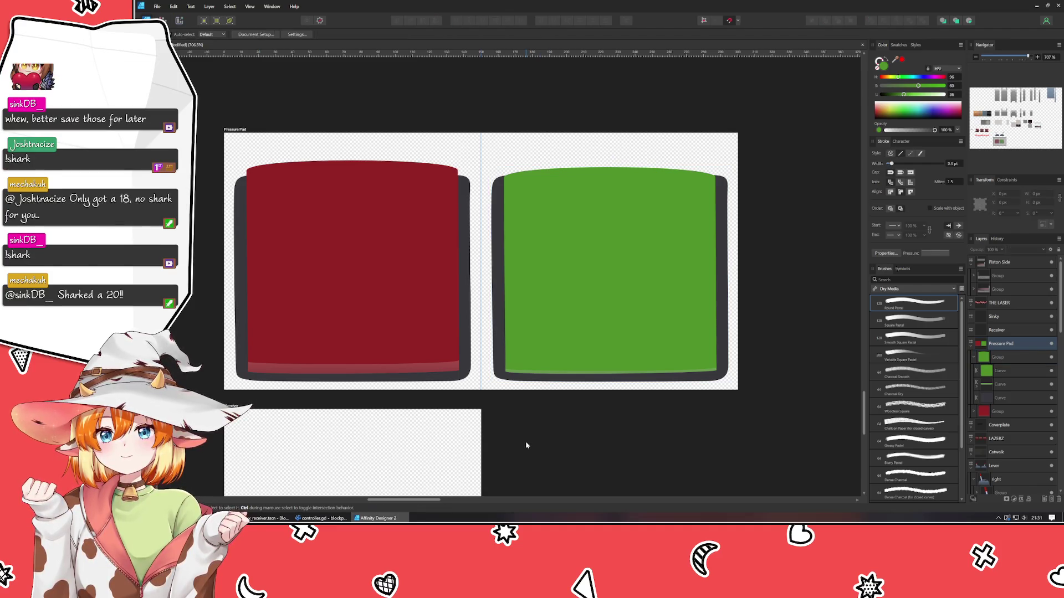